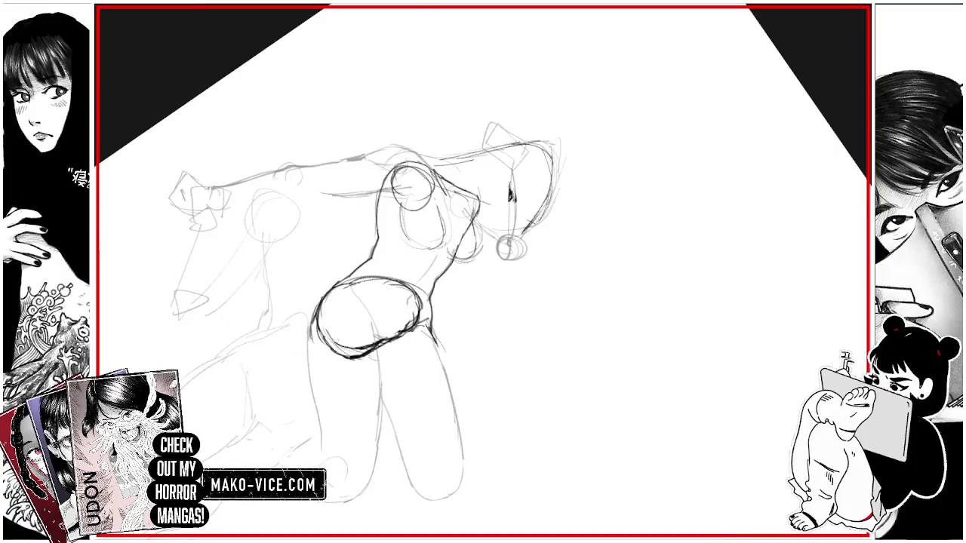
Step: Darken the lower-leg outline and rework the stray marks at the hip oval's lower left
drag(365, 301, 367, 344)
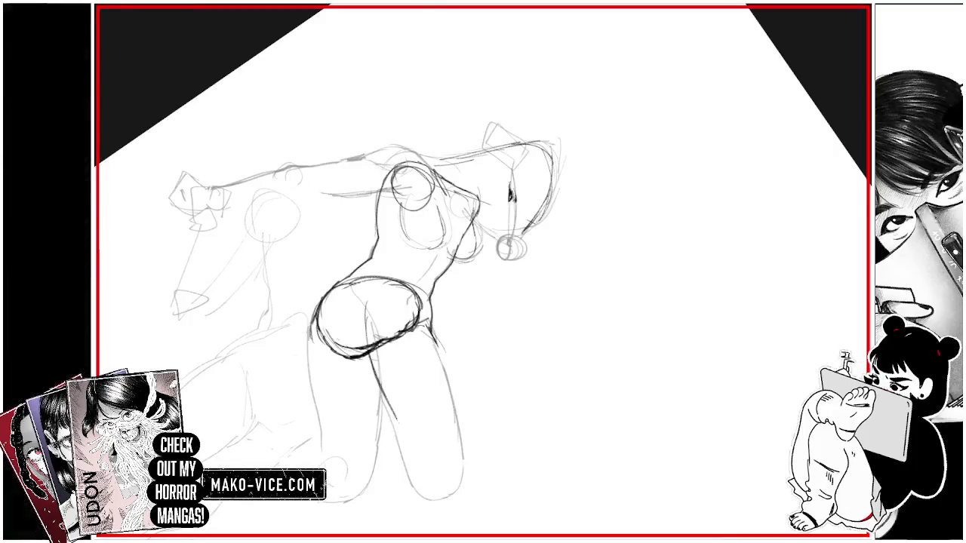
mouse_move(420, 475)
mouse_down()
mouse_move(440, 481)
mouse_move(458, 437)
mouse_move(433, 339)
mouse_up()
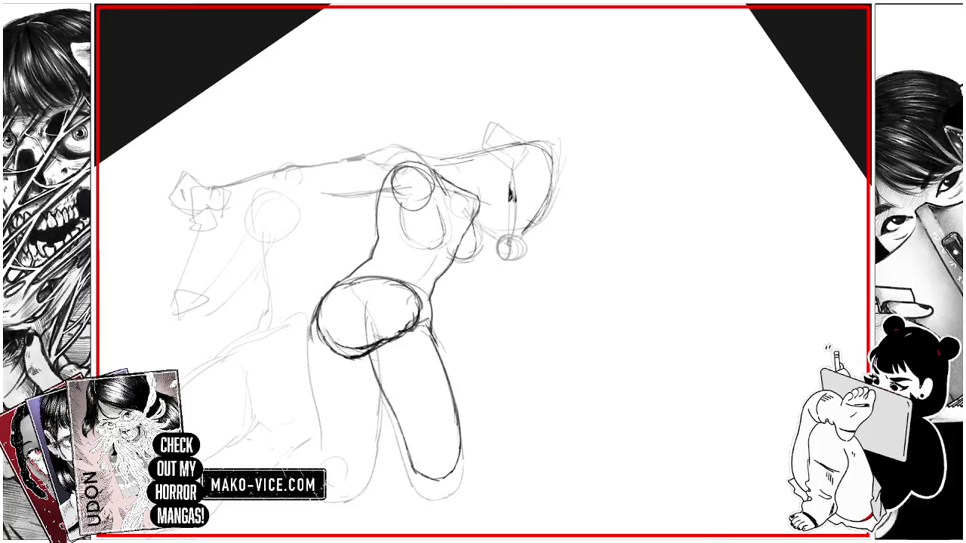
mouse_move(365, 305)
mouse_down()
mouse_move(359, 369)
mouse_move(360, 356)
mouse_up()
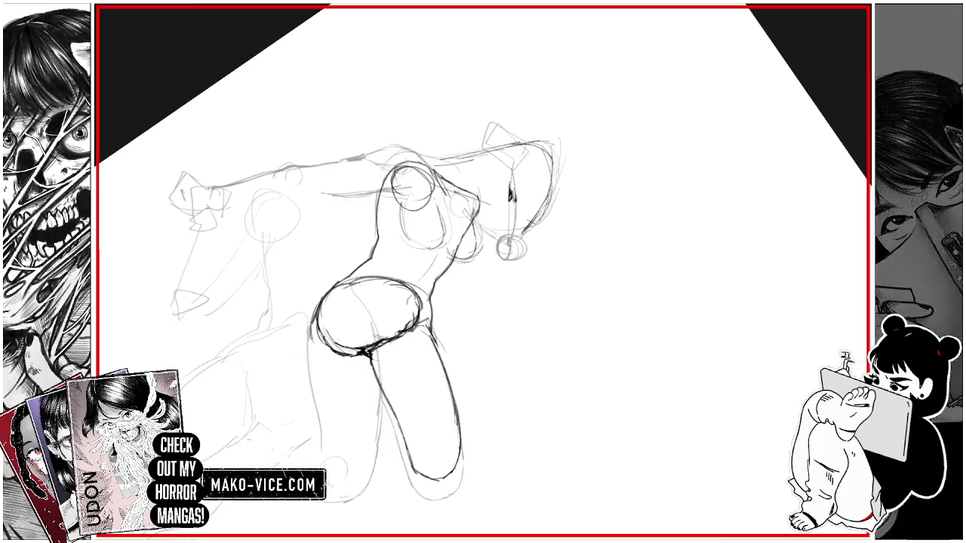
scroll(512, 215, down, 2)
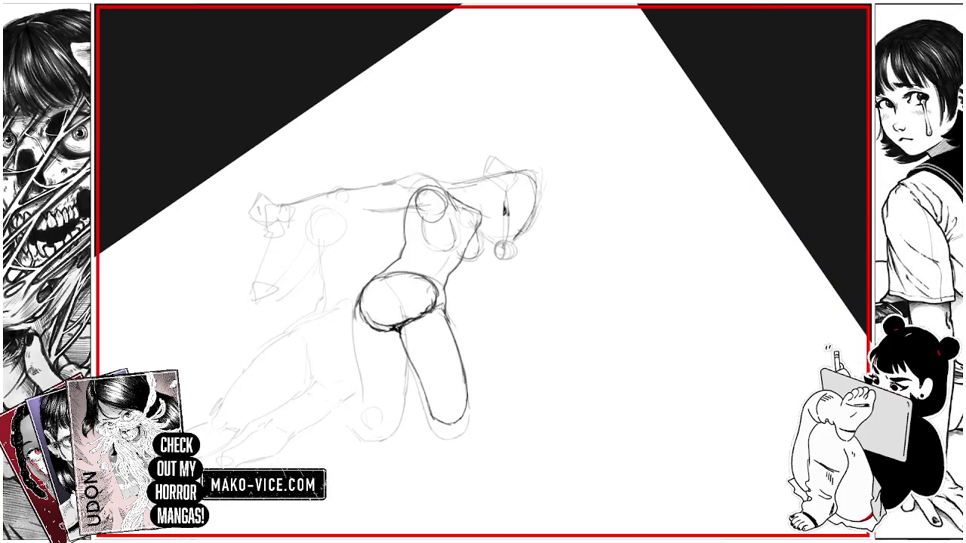
Step: Sketch a knee ellipse and darken the lower leg line, redrawing a small stroke by the leg
drag(573, 226, 482, 166)
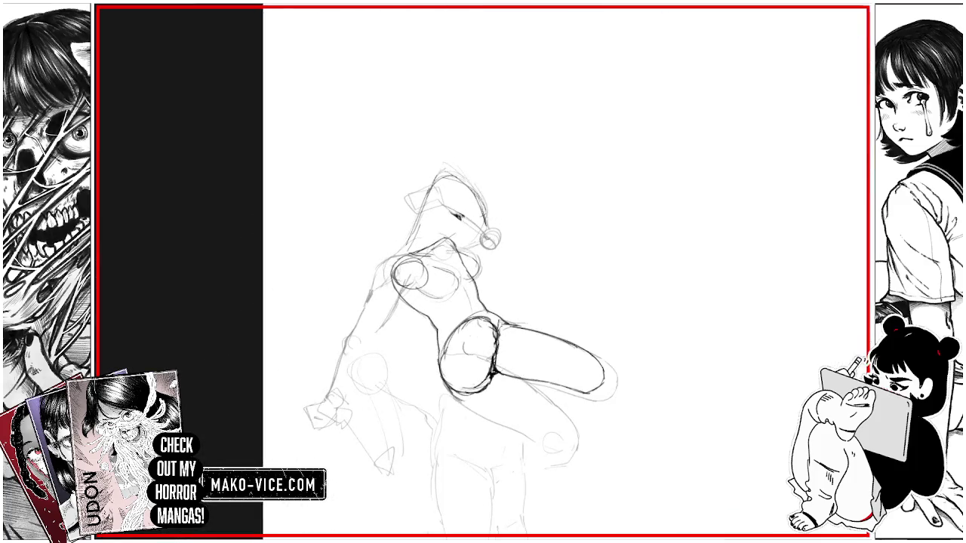
drag(482, 329, 491, 446)
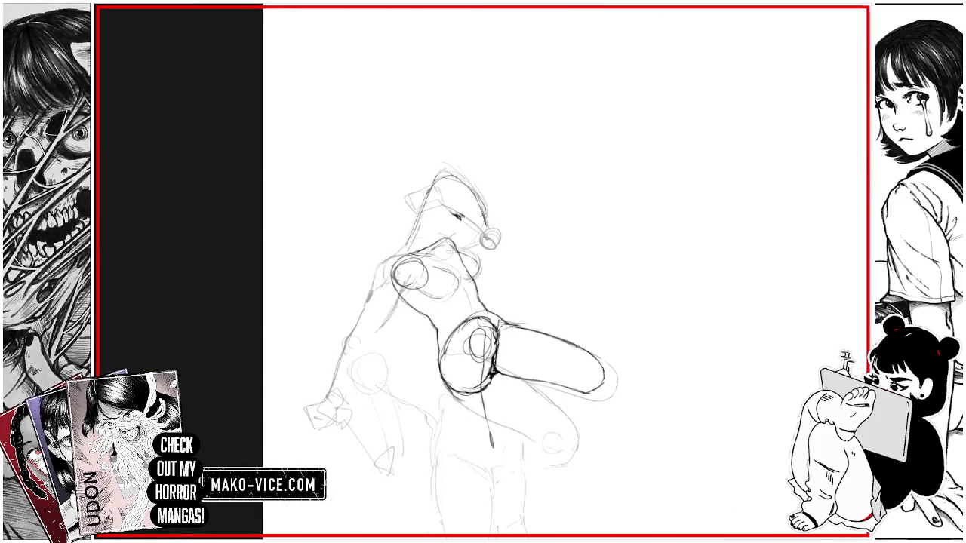
drag(596, 373, 593, 375)
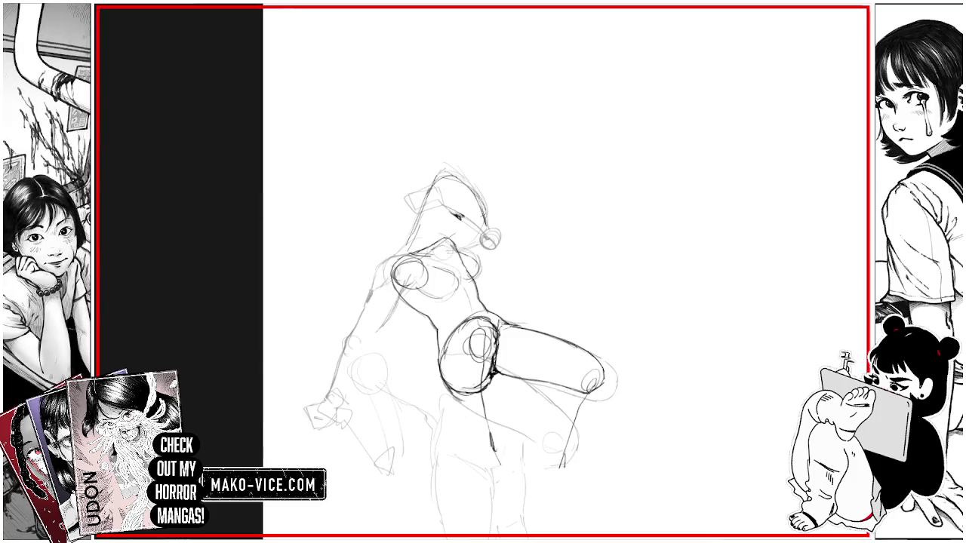
drag(492, 442, 498, 463)
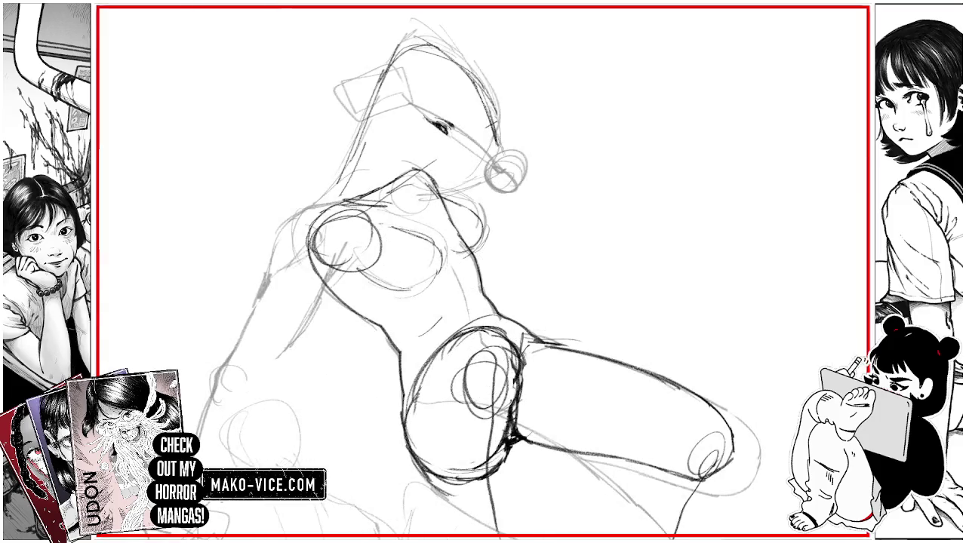
key(ctrl+z)
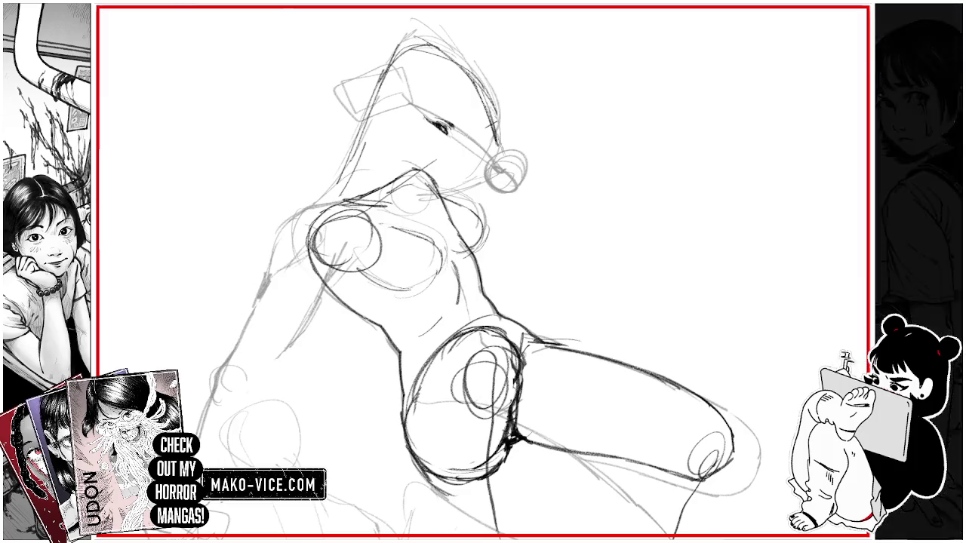
drag(460, 267, 451, 314)
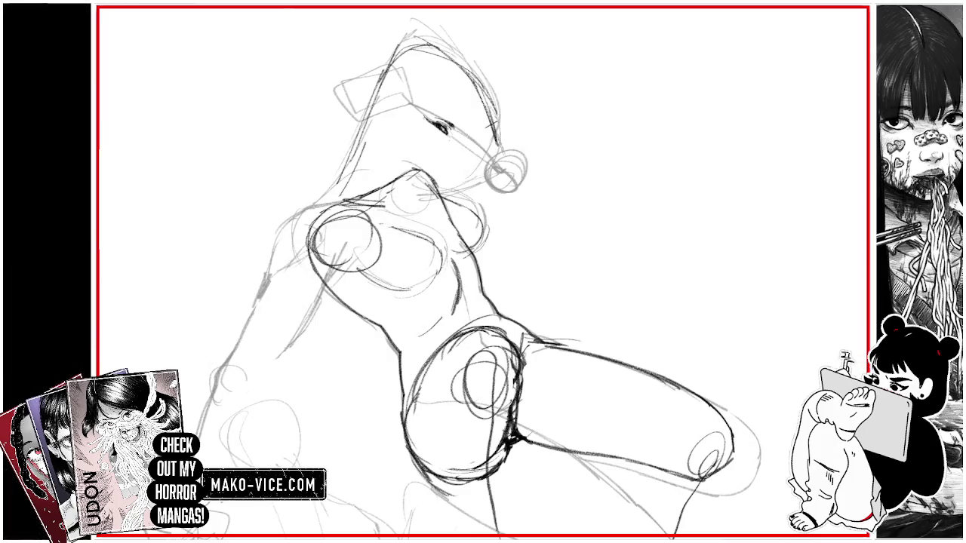
Step: Sketch shoulder circles, a curve to the neck, and a wavy line rising right from the chest
mouse_move(362, 257)
mouse_down()
mouse_move(317, 188)
mouse_move(325, 169)
mouse_up()
key(ctrl+z)
key(ctrl+z)
mouse_move(347, 257)
mouse_down()
mouse_move(385, 219)
mouse_move(377, 185)
mouse_move(408, 126)
mouse_up()
mouse_move(456, 189)
mouse_down()
mouse_move(512, 175)
mouse_move(617, 124)
mouse_up()
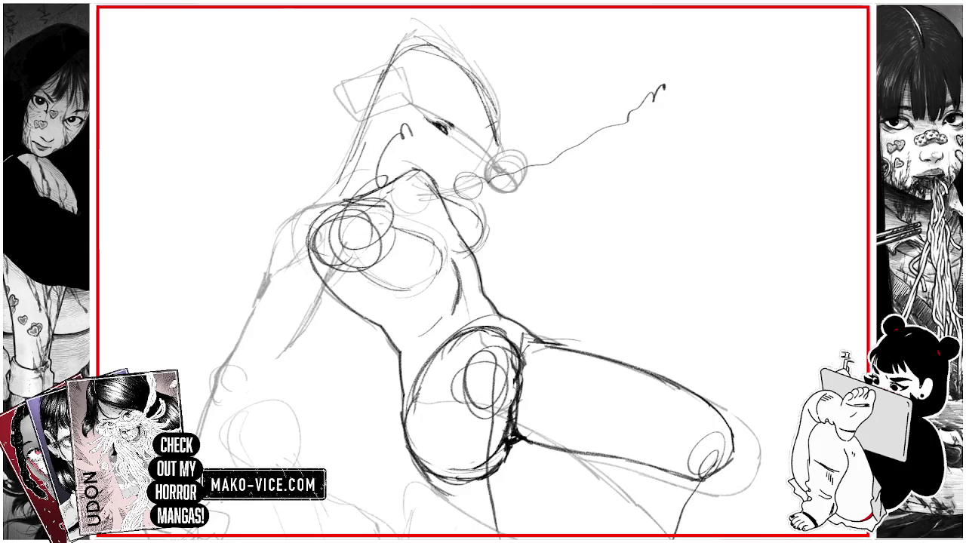
key(ctrl+minus)
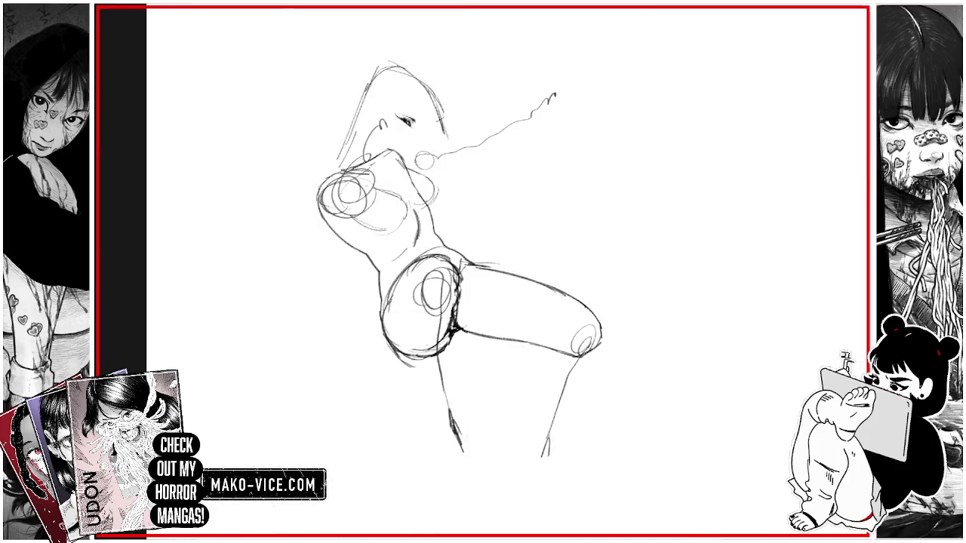
Step: Hide the faint construction lines, undo the scribbled circles, and add a line below the joint circle
key(ctrl+minus)
drag(603, 226, 573, 189)
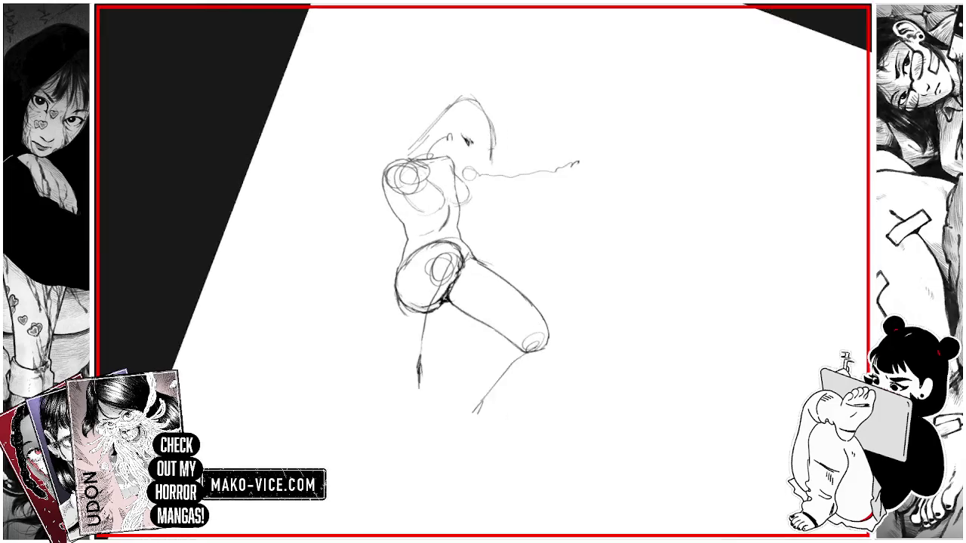
key(ctrl+z)
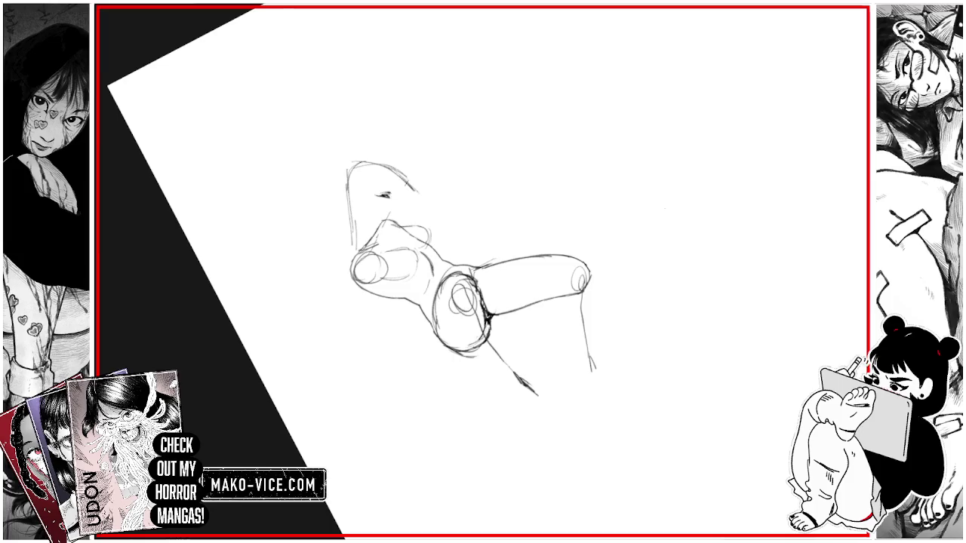
drag(576, 282, 582, 347)
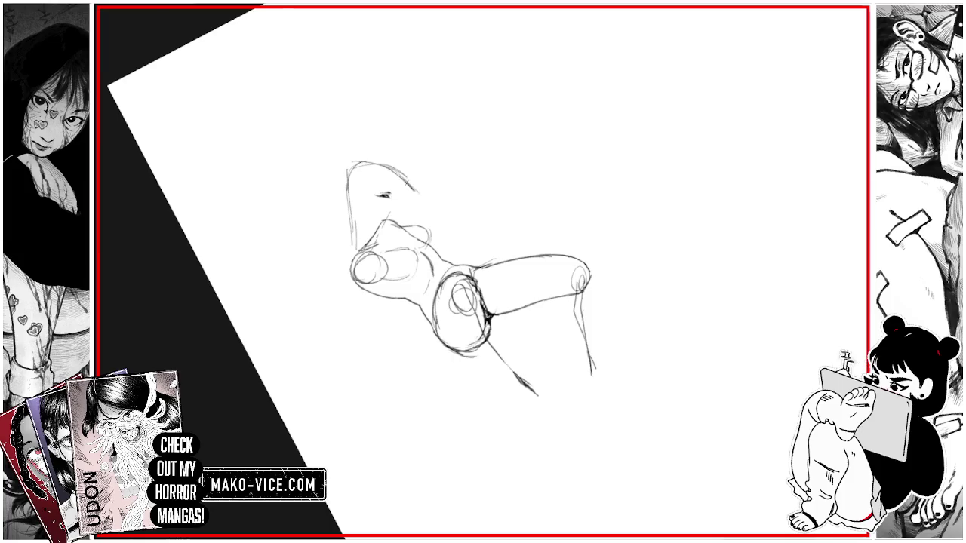
Step: Erase the old head, sketch a new head shape left of the torso, and re-sketch the chest circle
mouse_move(354, 241)
mouse_down()
mouse_move(353, 170)
mouse_move(404, 174)
mouse_up()
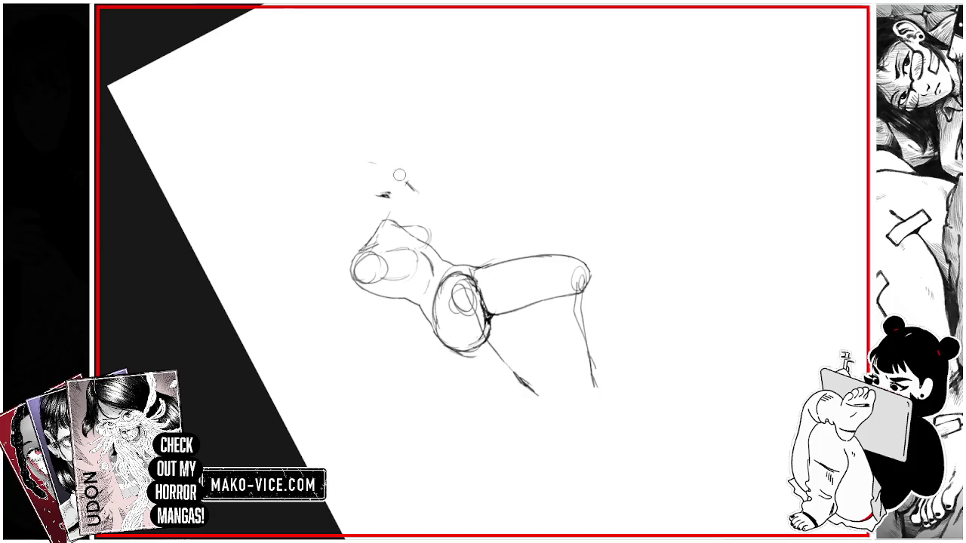
drag(349, 256, 305, 250)
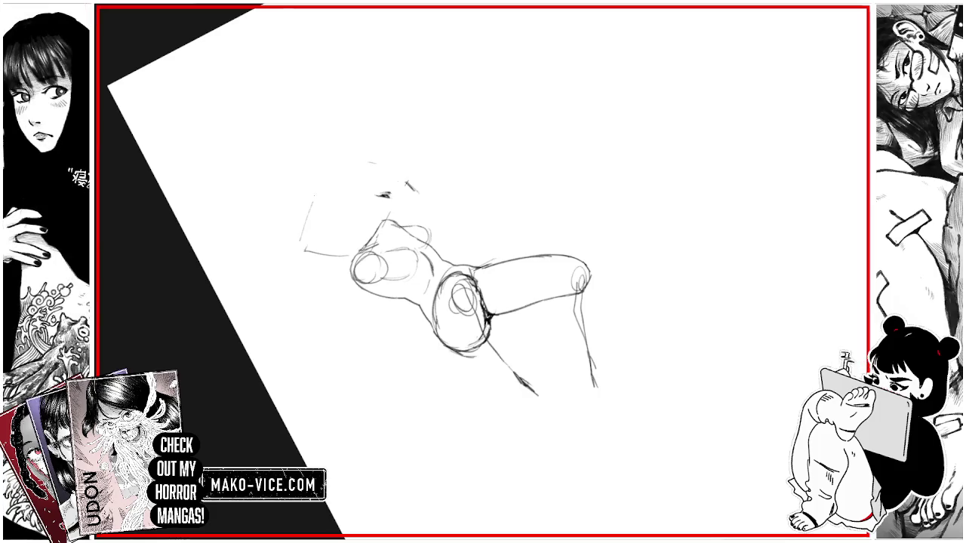
drag(310, 196, 370, 226)
drag(290, 207, 288, 247)
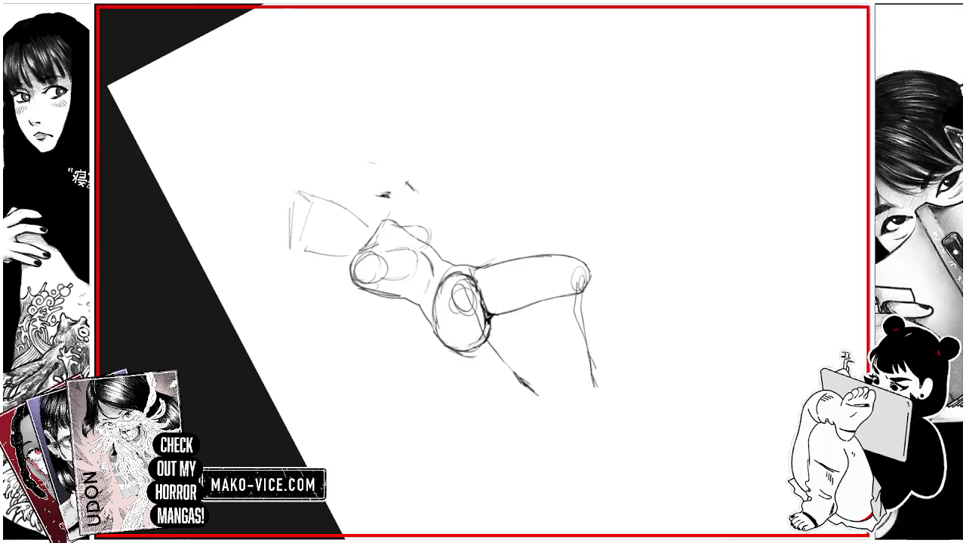
mouse_move(377, 263)
mouse_down()
mouse_move(359, 290)
mouse_move(404, 323)
mouse_up()
drag(445, 372, 455, 379)
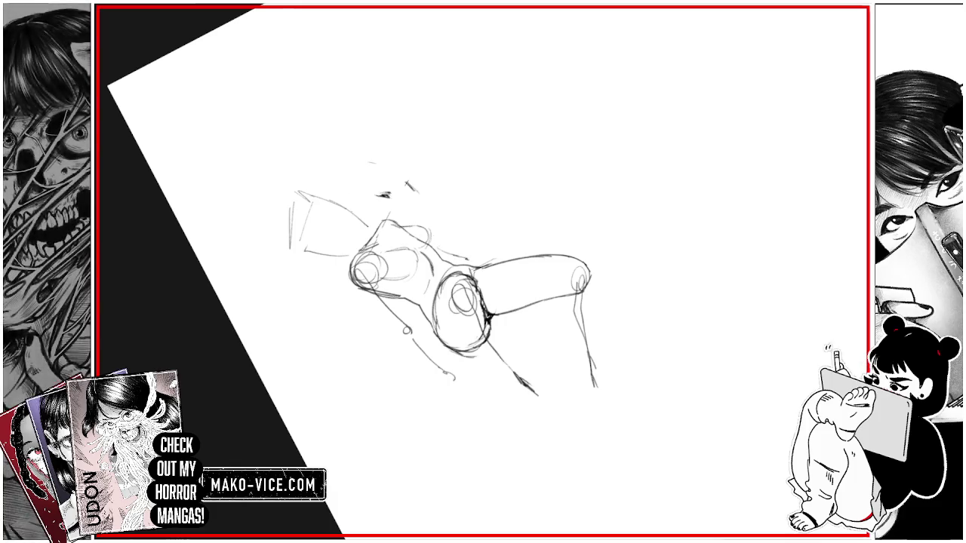
drag(319, 197, 360, 215)
mouse_move(679, 227)
mouse_down()
mouse_move(681, 168)
mouse_move(610, 86)
mouse_up()
key(ctrl+t)
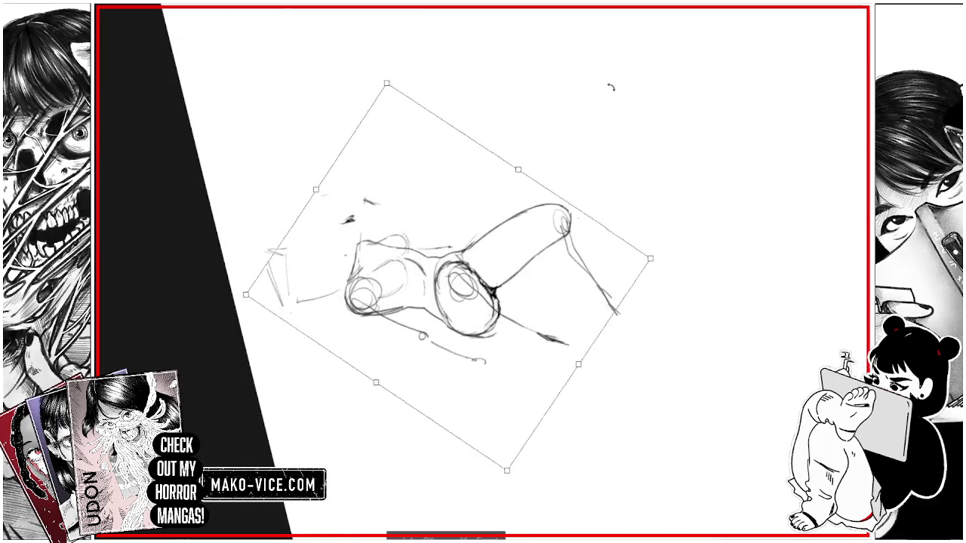
Step: Rotate the sketch counter-clockwise, commit it, and erase stray marks above the figure
click(532, 418)
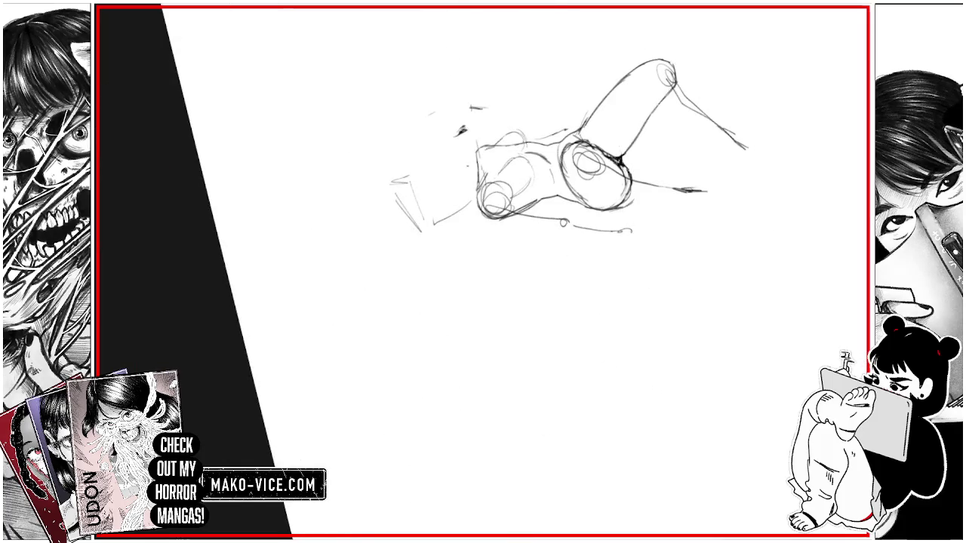
mouse_move(459, 129)
mouse_down()
mouse_move(465, 105)
mouse_move(482, 101)
mouse_up()
mouse_move(476, 180)
mouse_down()
mouse_move(573, 226)
mouse_move(596, 287)
mouse_up()
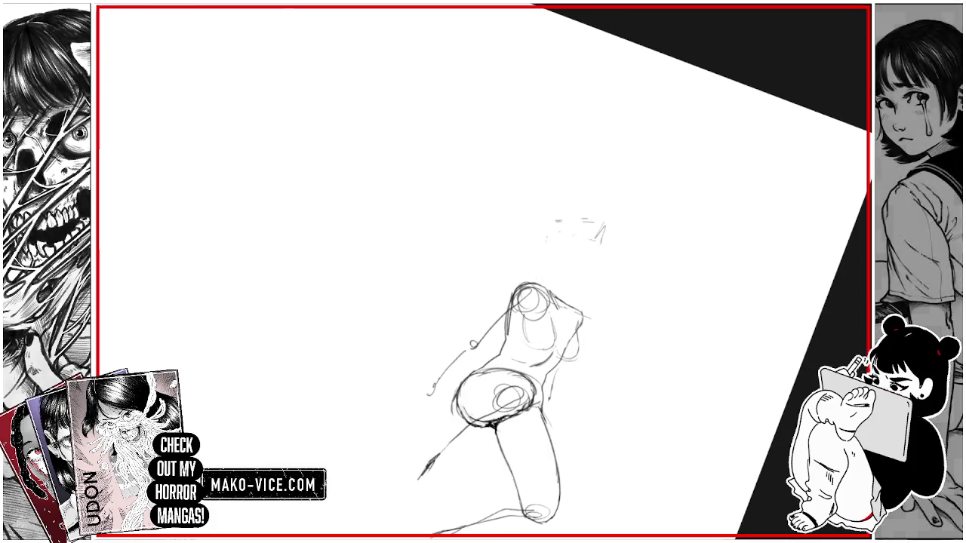
Step: Sketch the head outline above the upright torso and darken a vertical line beside it
drag(533, 256, 530, 276)
drag(537, 236, 522, 257)
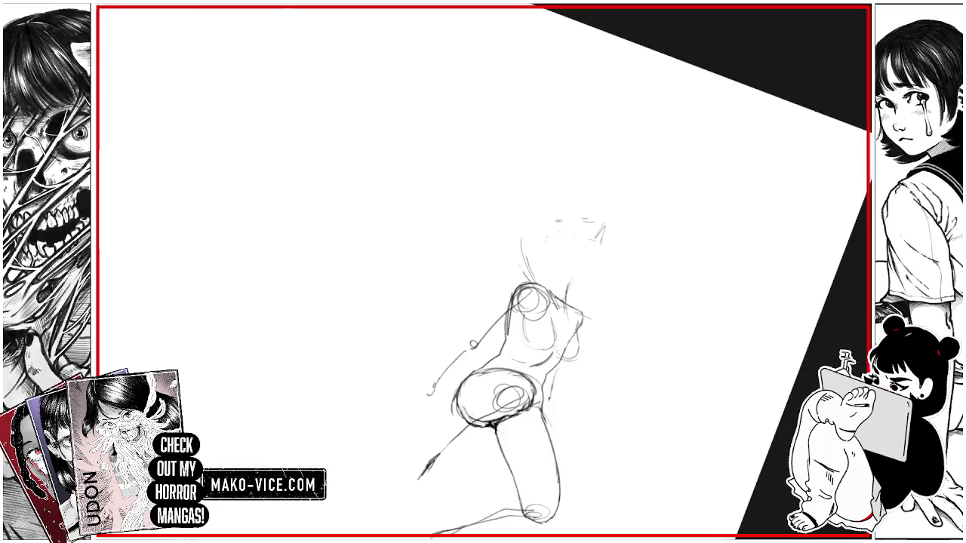
mouse_move(532, 229)
mouse_down()
mouse_move(511, 269)
mouse_move(504, 256)
mouse_up()
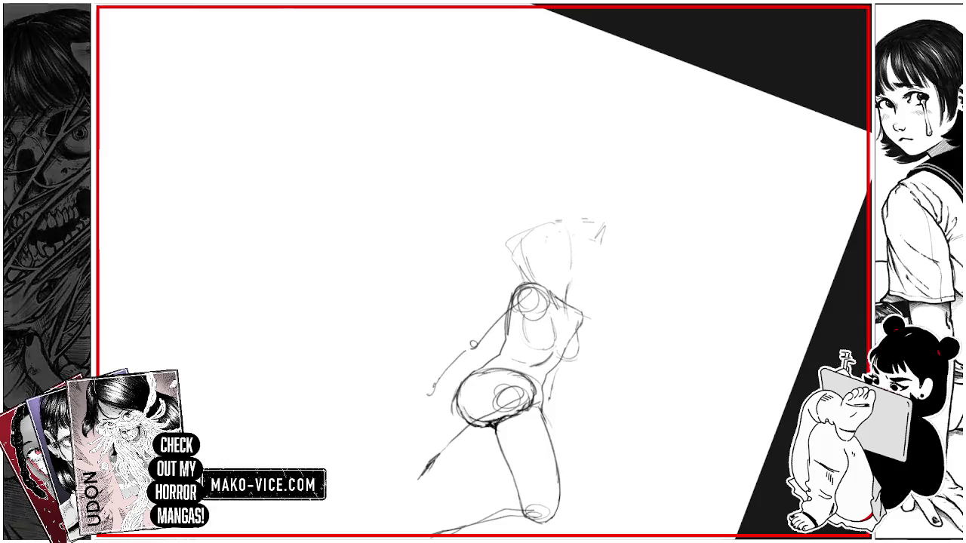
drag(575, 238, 573, 280)
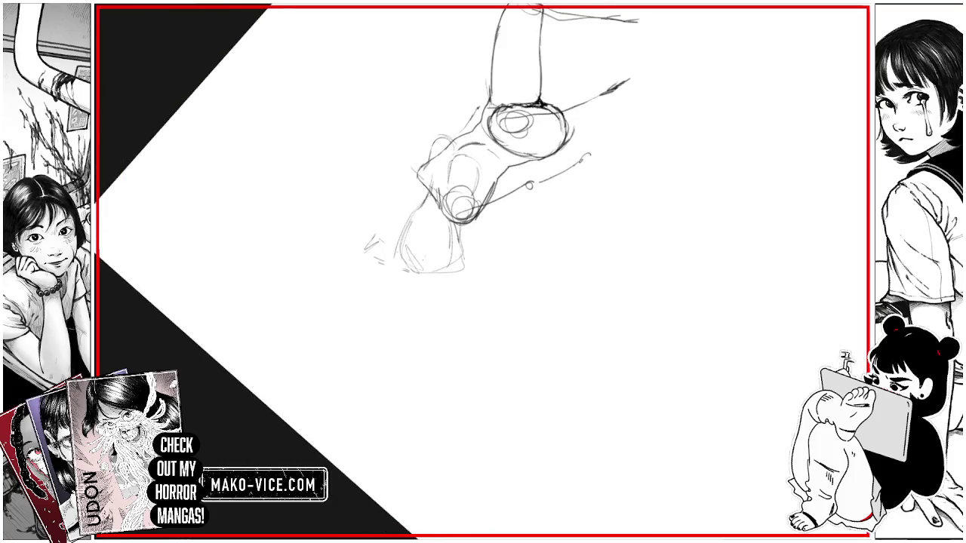
drag(439, 285, 469, 300)
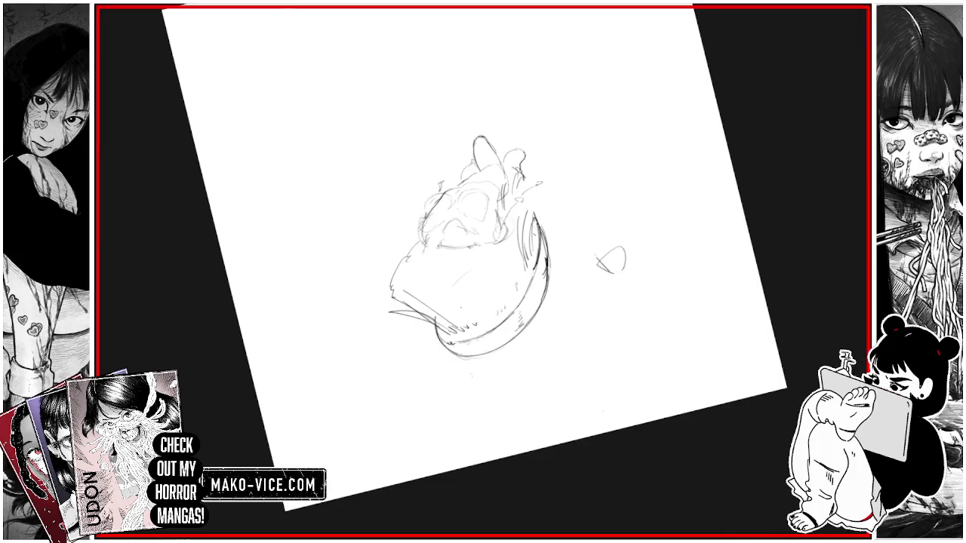
Step: Rework the small mark beside the mound, erasing the circled-X and discarding a small circle
drag(593, 244, 596, 267)
mouse_move(596, 268)
mouse_down()
mouse_move(622, 245)
mouse_move(604, 253)
mouse_up()
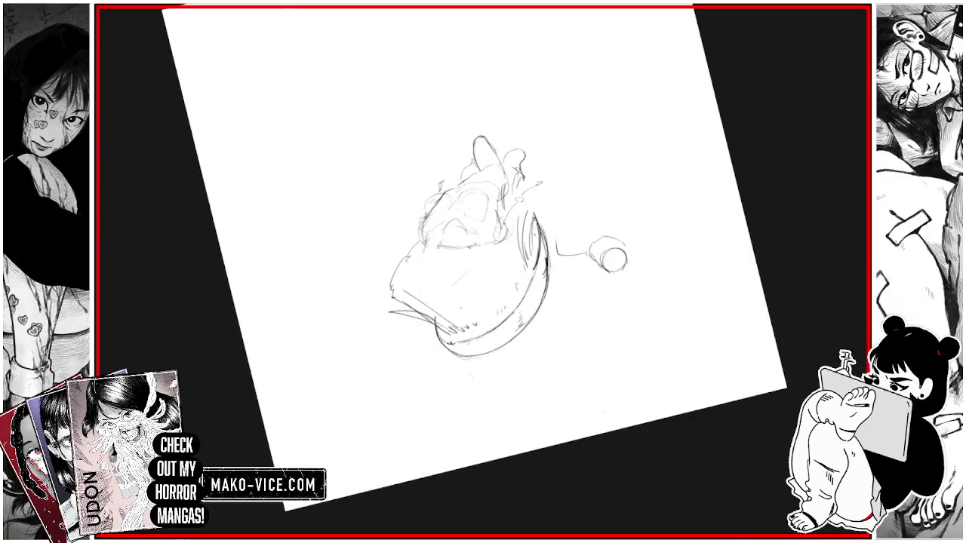
mouse_move(591, 245)
mouse_down()
mouse_move(603, 256)
mouse_move(627, 236)
mouse_move(572, 241)
mouse_up()
key(ctrl+z)
Step: Hatch the front, lower edge and middle of the rounded mound
drag(457, 273, 475, 290)
drag(463, 274, 497, 301)
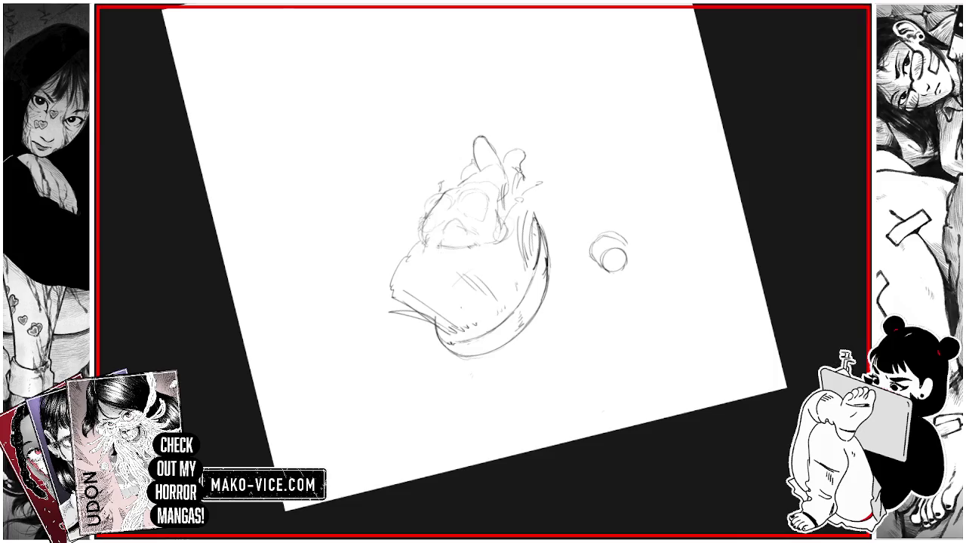
mouse_move(440, 254)
mouse_down()
mouse_move(437, 275)
mouse_move(431, 269)
mouse_move(426, 279)
mouse_move(439, 318)
mouse_up()
drag(455, 305, 477, 359)
mouse_move(476, 362)
mouse_down()
mouse_move(508, 367)
mouse_move(523, 349)
mouse_move(501, 339)
mouse_up()
drag(483, 305, 489, 321)
drag(474, 282, 489, 309)
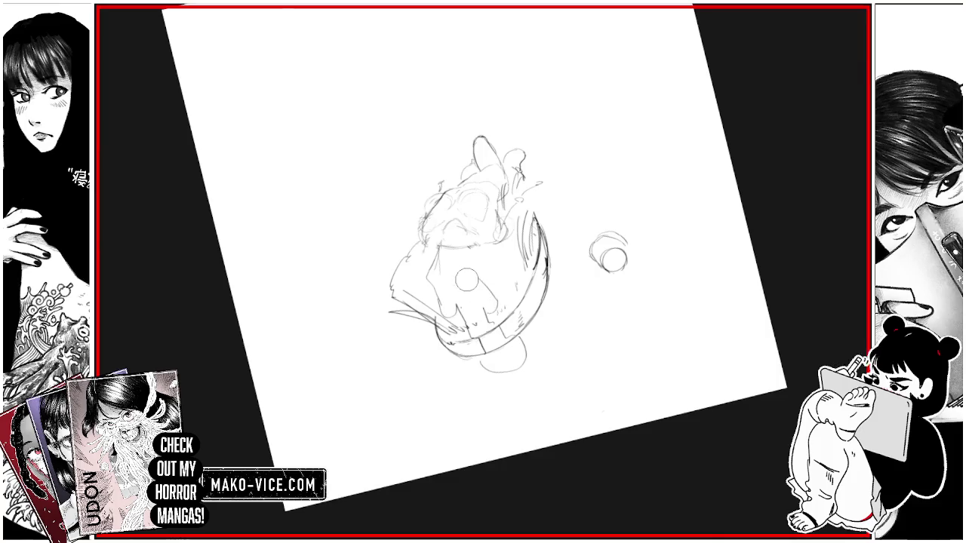
drag(457, 269, 489, 306)
mouse_move(490, 262)
mouse_down()
mouse_move(487, 291)
mouse_move(467, 254)
mouse_up()
drag(479, 244, 474, 255)
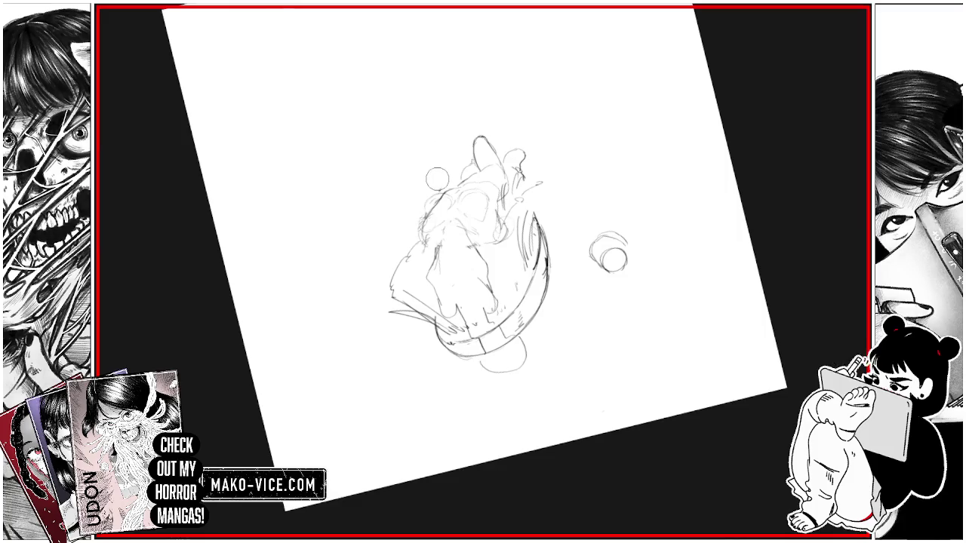
Step: Add vertical hatching across the mound's centre and left side, plus small strokes nearby
drag(405, 211, 424, 205)
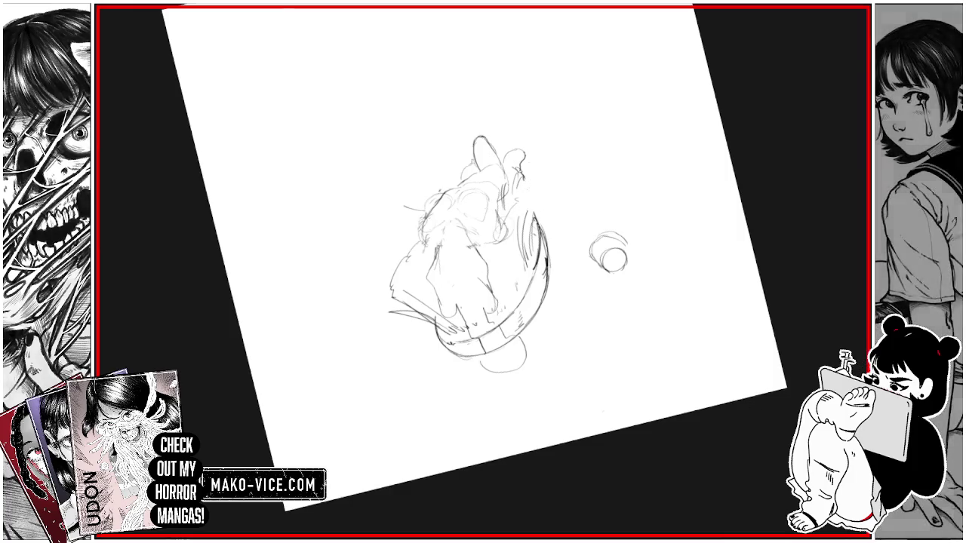
drag(547, 195, 558, 192)
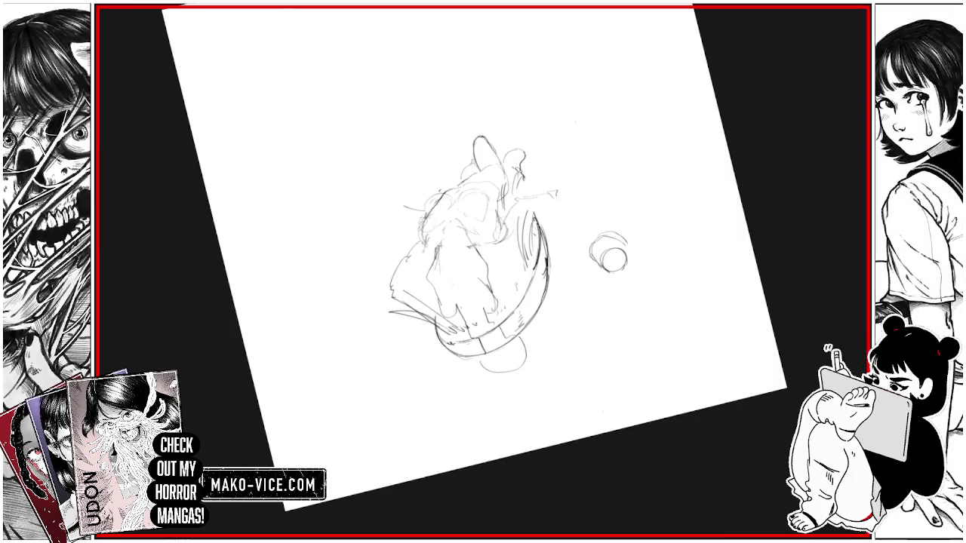
mouse_move(505, 243)
mouse_down()
mouse_move(502, 273)
mouse_move(489, 277)
mouse_up()
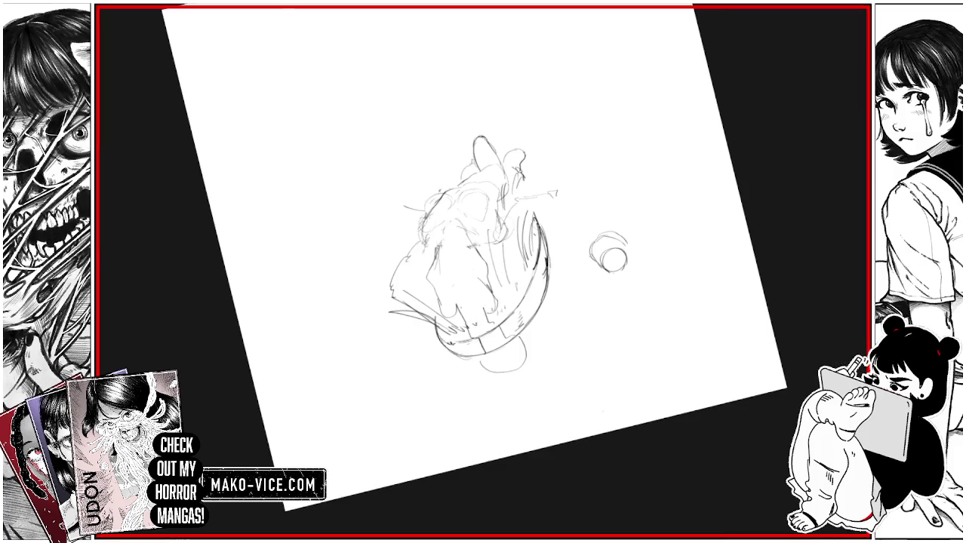
drag(498, 227, 501, 277)
drag(427, 278, 403, 285)
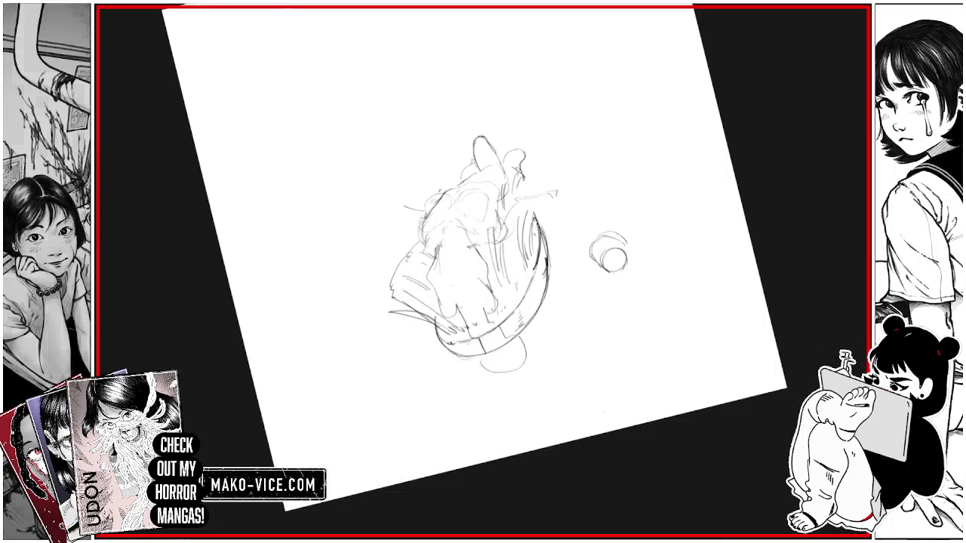
Step: Erase a stroke near the figure's head and draw a long curved line toward the upper right
mouse_move(603, 339)
mouse_down()
mouse_move(619, 286)
mouse_move(497, 215)
mouse_up()
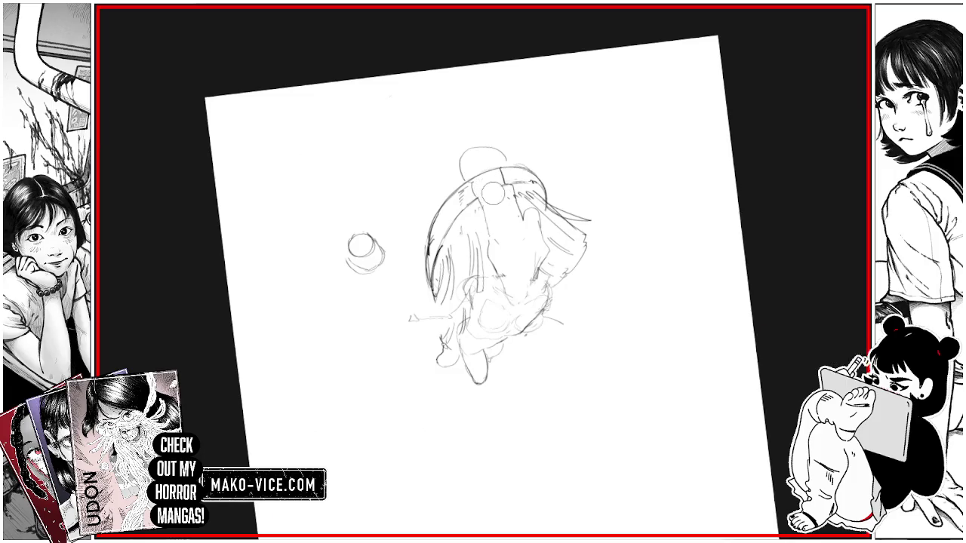
drag(490, 182, 502, 223)
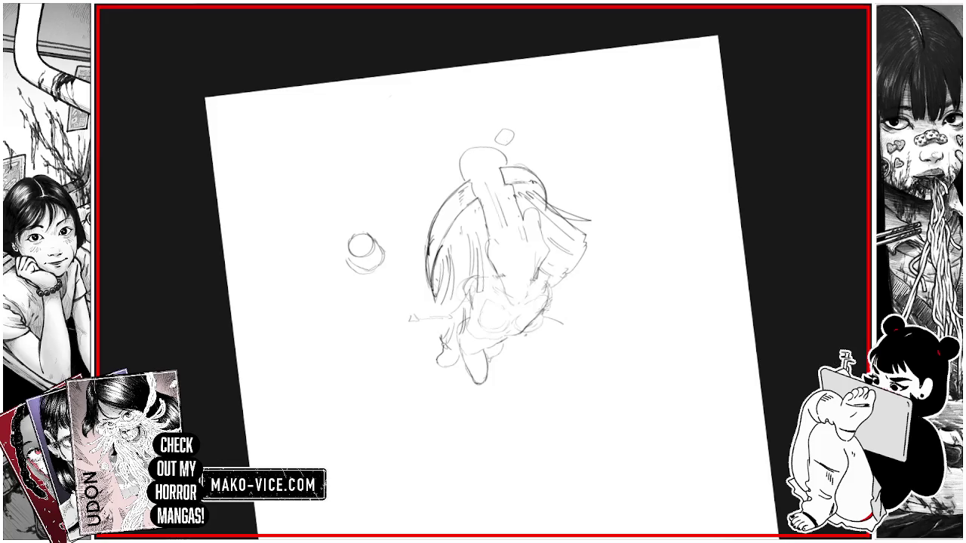
mouse_move(483, 272)
mouse_down()
mouse_move(528, 317)
mouse_move(467, 256)
mouse_up()
drag(626, 37, 551, 143)
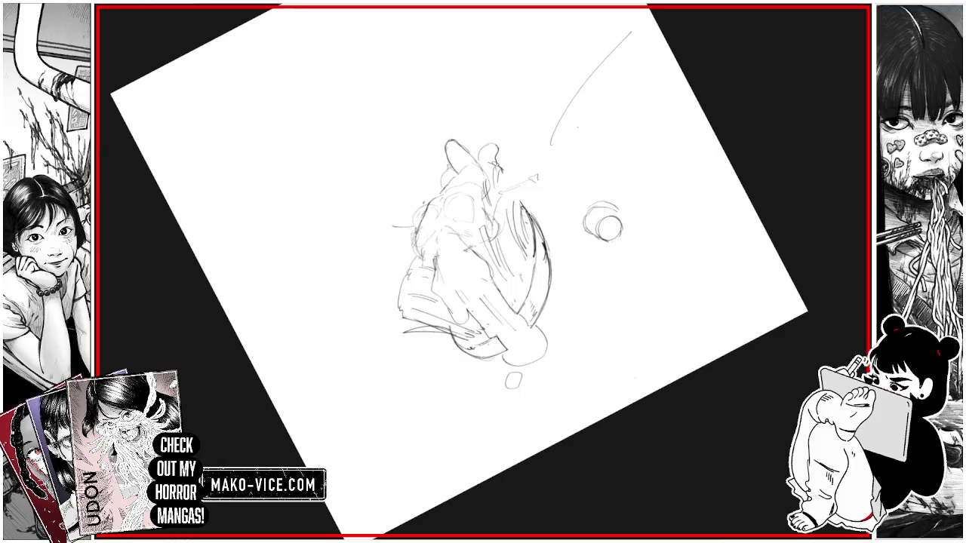
Step: Sketch a small oval near the figure's ear and undo the small circle beside the mound
key(ctrl+alt+0)
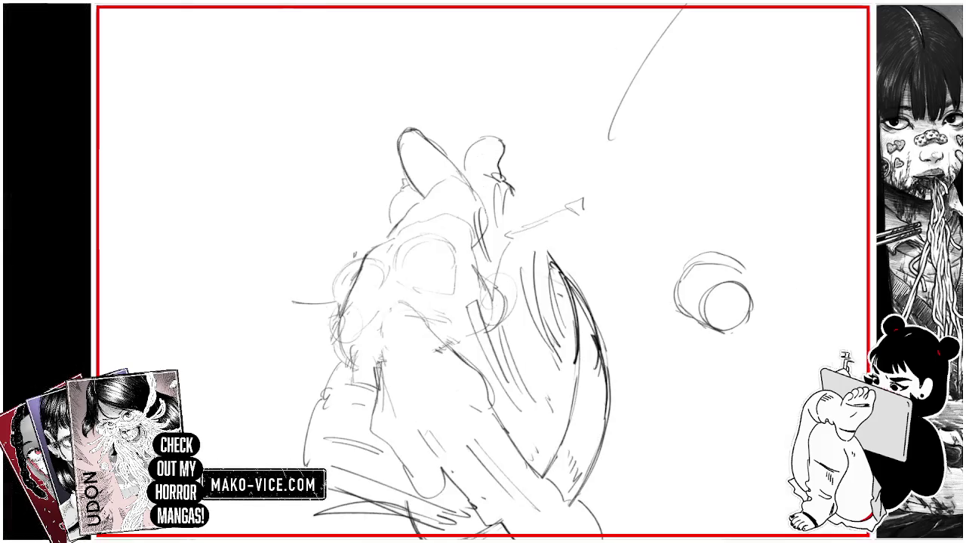
mouse_move(466, 162)
mouse_down()
mouse_move(466, 148)
mouse_move(486, 141)
mouse_move(467, 151)
mouse_move(478, 164)
mouse_move(493, 136)
mouse_move(464, 173)
mouse_up()
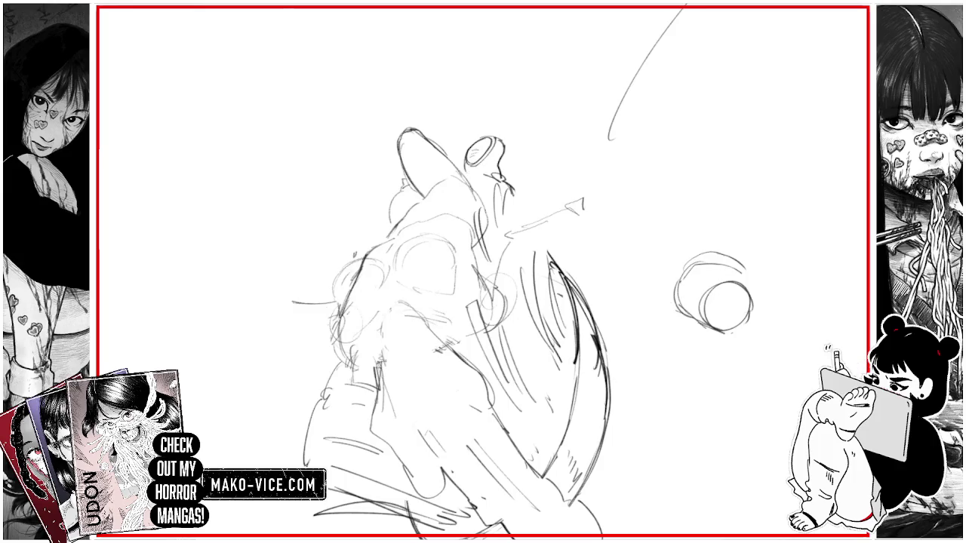
scroll(483, 271, down, 3)
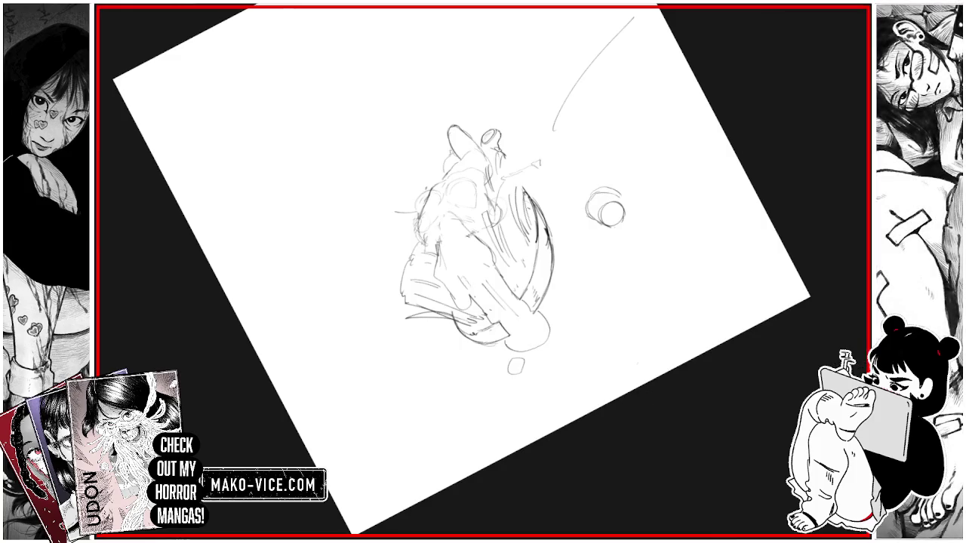
key(ctrl+z)
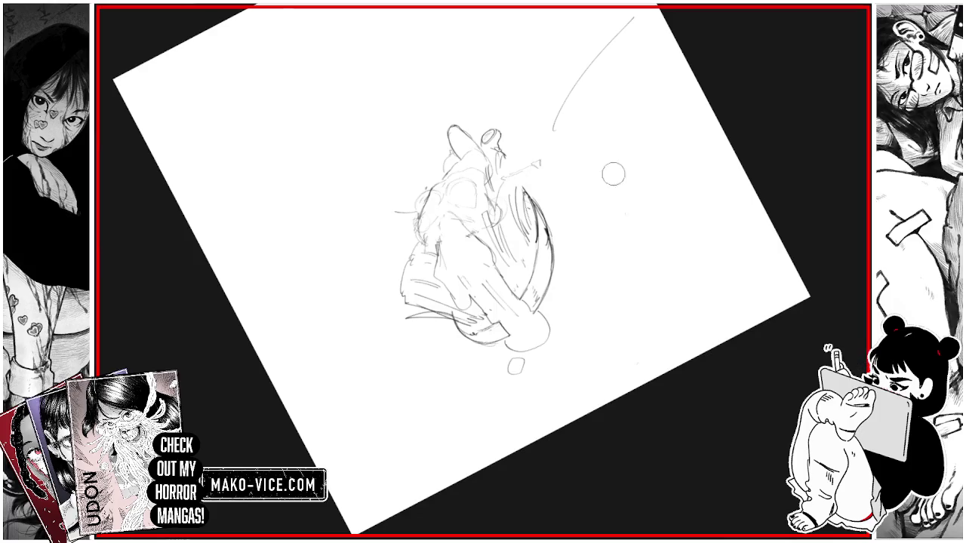
Step: Straighten the page upright and start a small shape right of the mound
key(5)
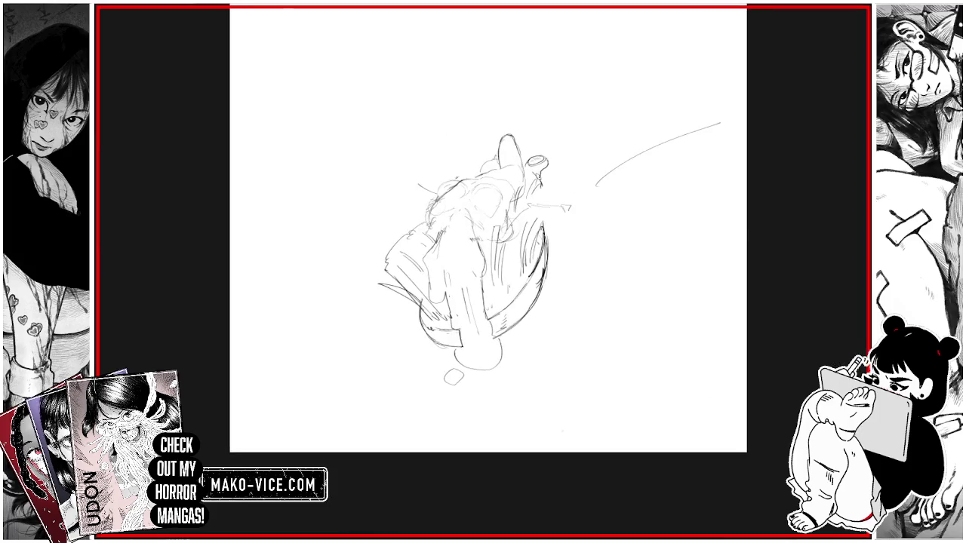
drag(488, 227, 507, 226)
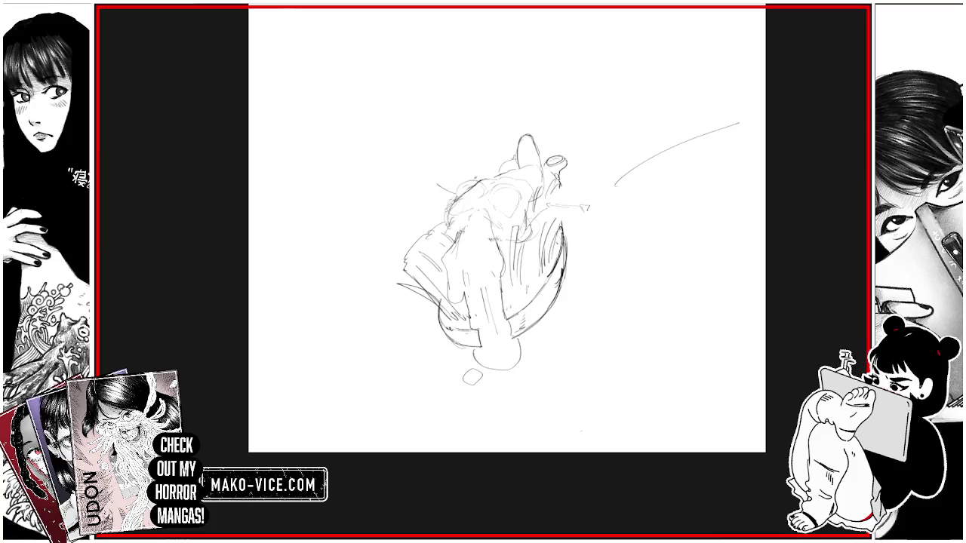
mouse_move(507, 226)
mouse_down()
mouse_move(478, 254)
mouse_move(451, 217)
mouse_up()
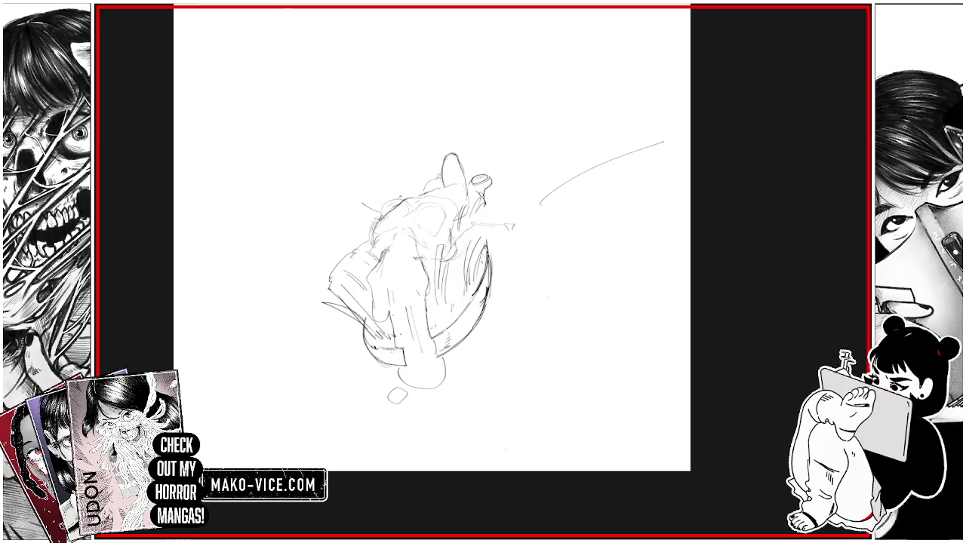
mouse_move(564, 291)
mouse_down()
mouse_move(544, 318)
mouse_move(558, 317)
mouse_up()
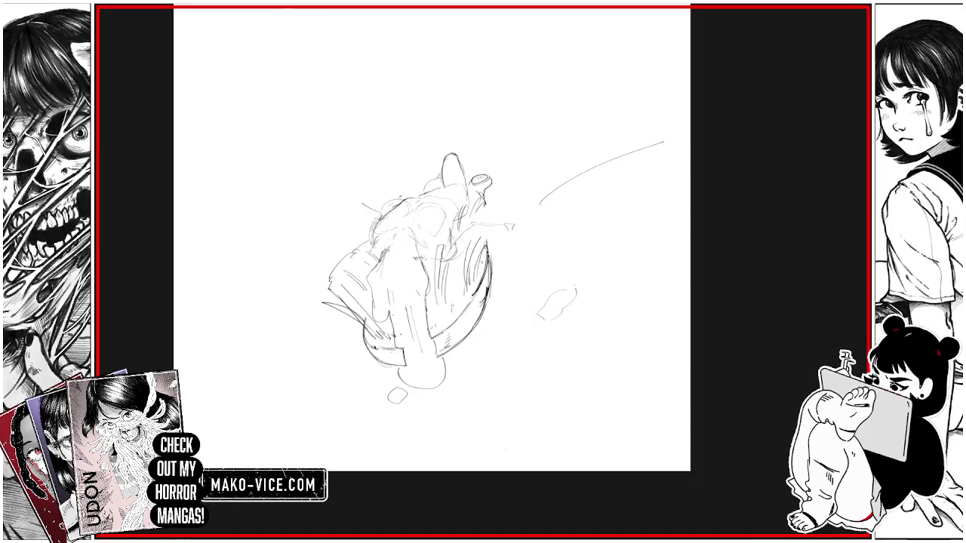
Step: Sketch a small rabbit-like figure right of the mound, erasing and redrawing its body
drag(591, 268, 577, 300)
drag(613, 264, 595, 281)
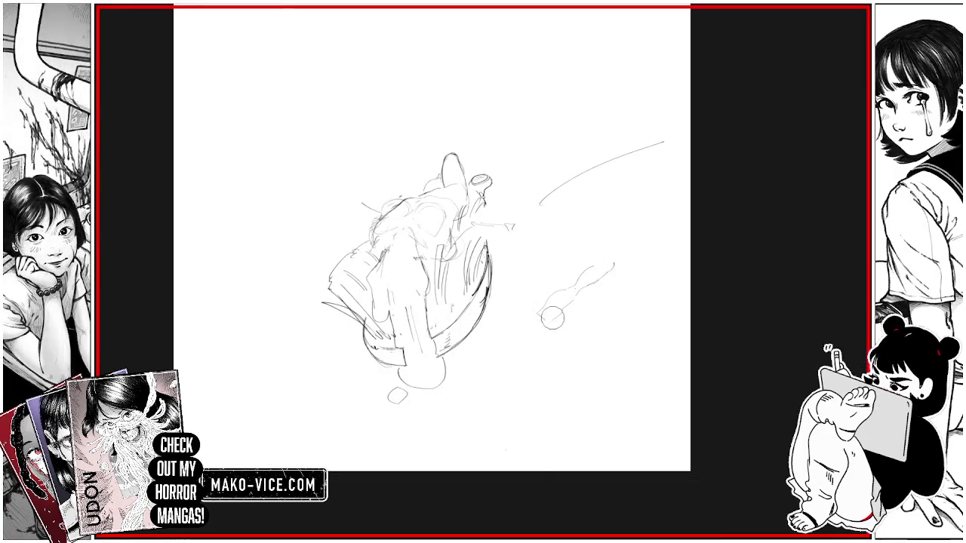
drag(553, 308, 581, 281)
mouse_move(552, 315)
mouse_down()
mouse_move(555, 287)
mouse_move(585, 275)
mouse_move(586, 318)
mouse_up()
drag(571, 258, 573, 275)
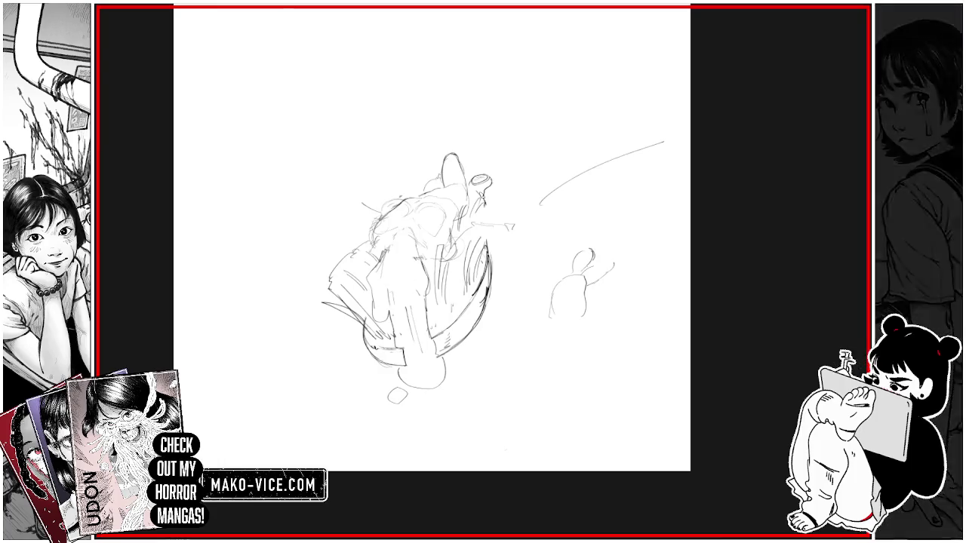
mouse_move(580, 277)
mouse_down()
mouse_move(584, 294)
mouse_move(608, 265)
mouse_move(617, 280)
mouse_move(582, 296)
mouse_move(567, 294)
mouse_move(570, 278)
mouse_up()
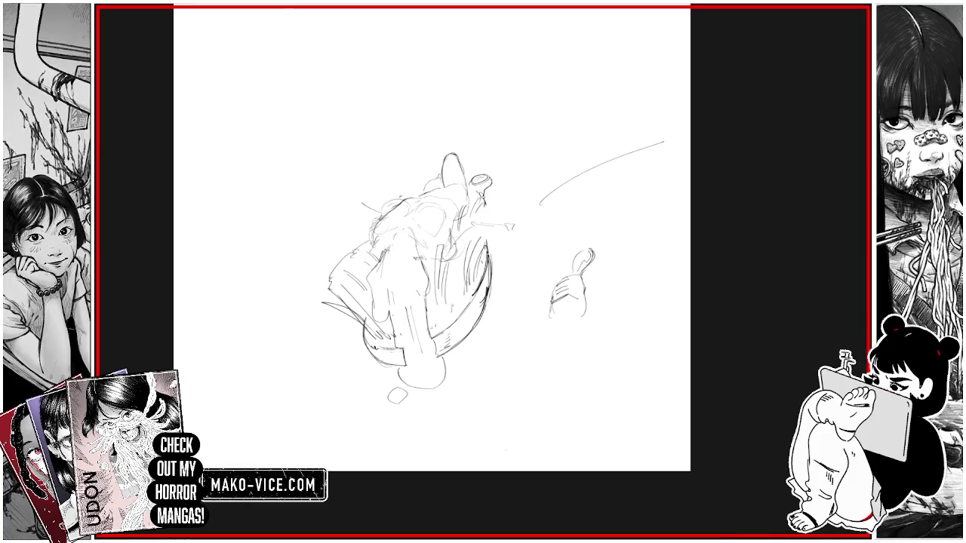
mouse_move(581, 287)
mouse_down()
mouse_move(581, 313)
mouse_move(549, 319)
mouse_move(554, 335)
mouse_move(573, 340)
mouse_up()
Step: Undo the rabbit strokes and the long curved line
key(ctrl+z)
mouse_move(596, 297)
mouse_down()
mouse_move(577, 322)
mouse_move(583, 315)
mouse_up()
key(ctrl+z)
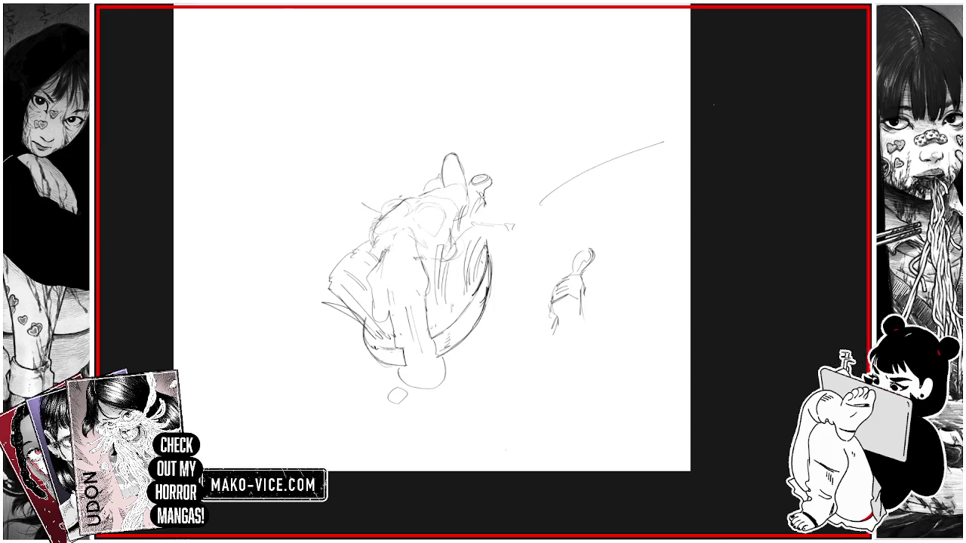
key(ctrl+z)
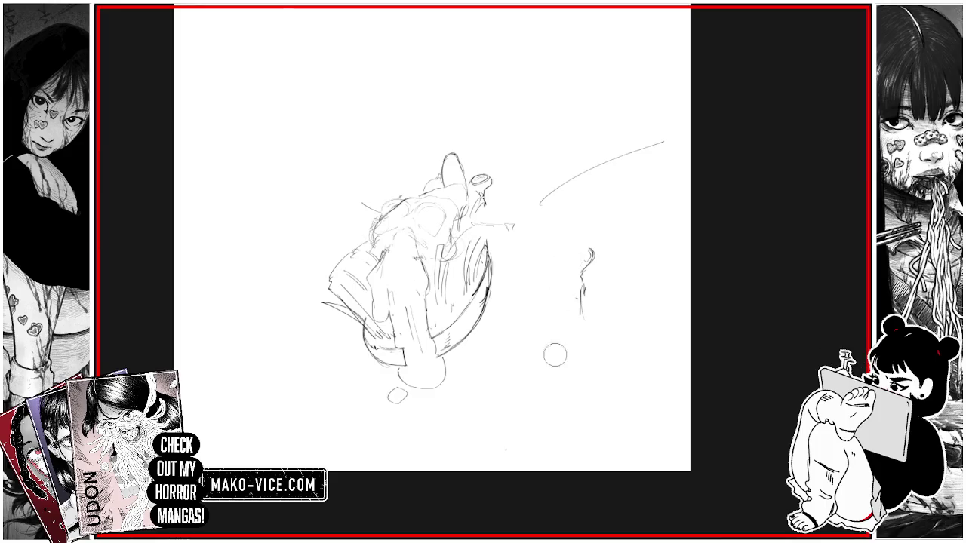
key(ctrl+z)
key(ctrl+z)
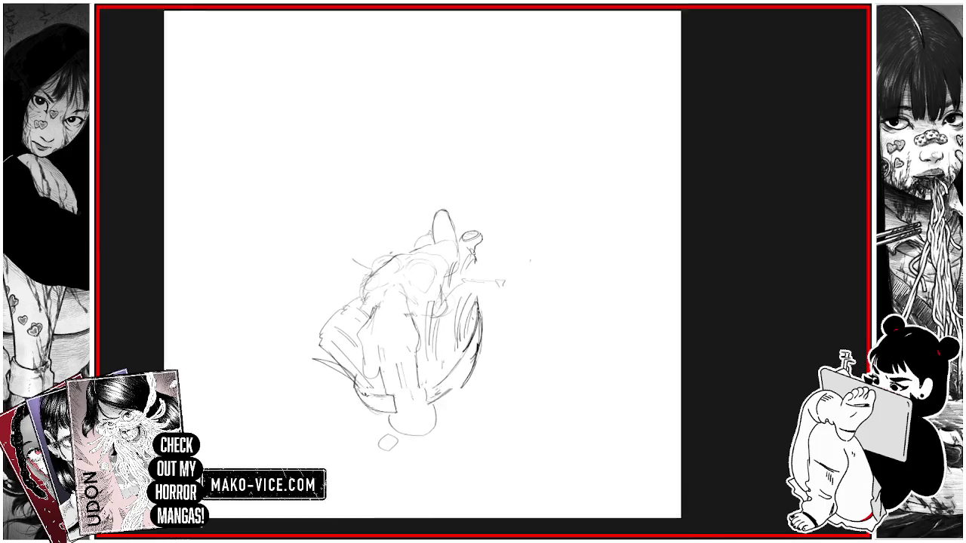
Step: Recentre the page, add a short dark stroke at the figure's waist, and zoom out to both figures
drag(823, 81, 832, 164)
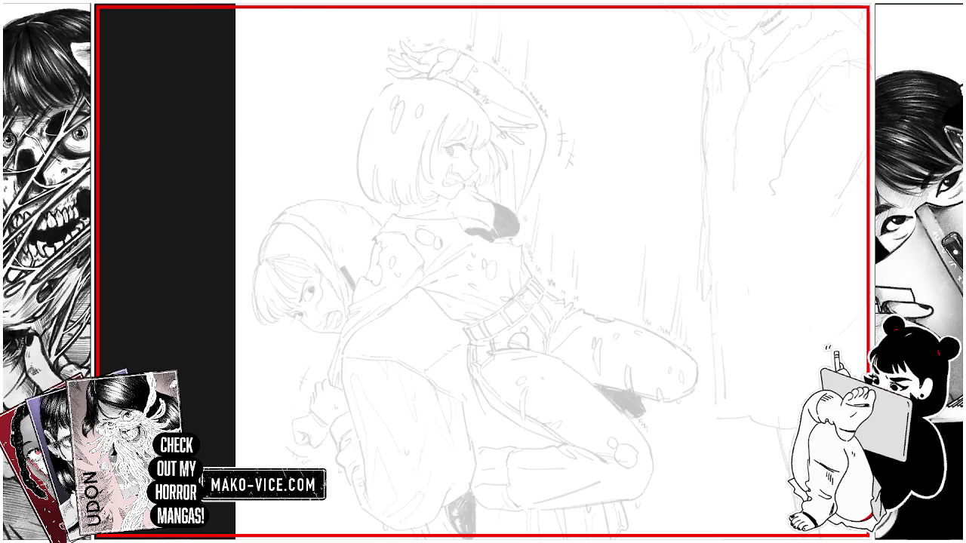
drag(457, 310, 464, 322)
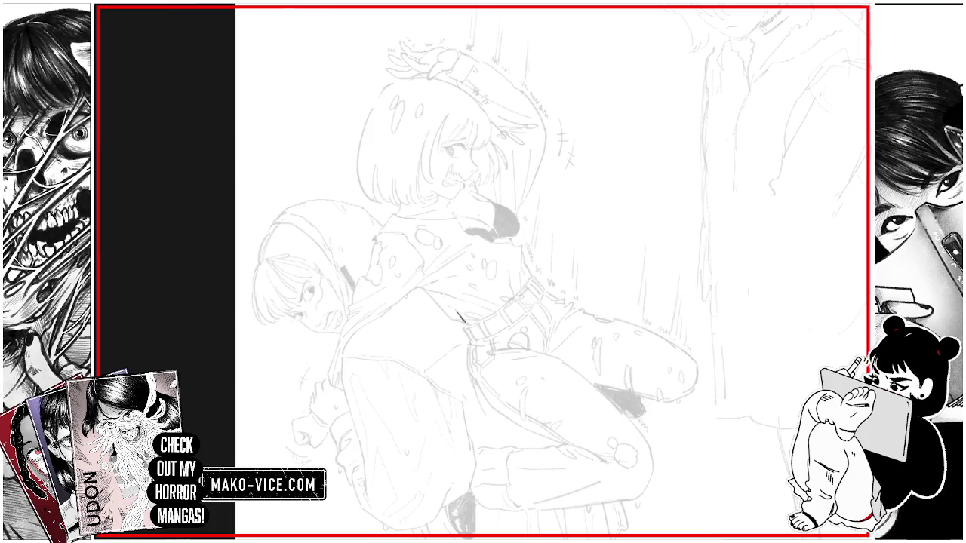
key(ctrl+minus)
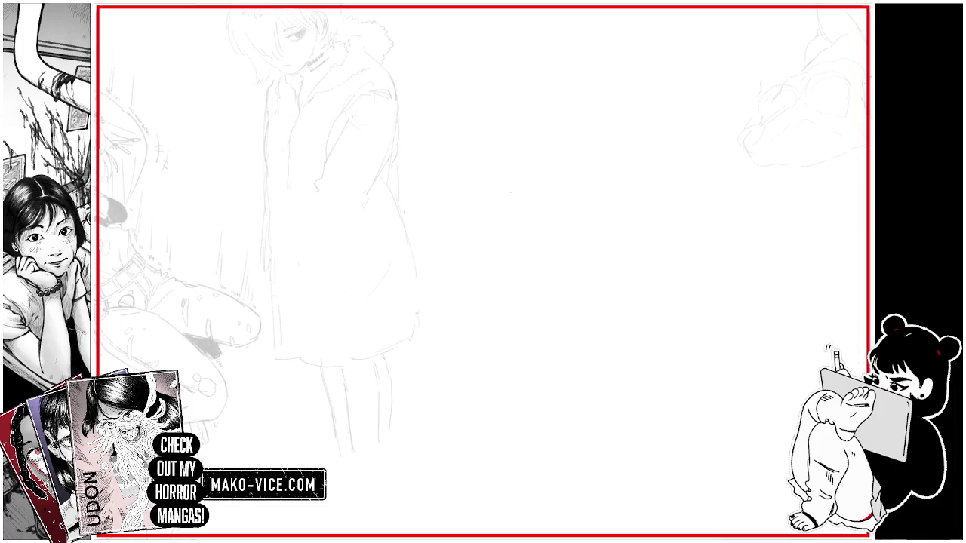
Step: Sketch a new face outline with strokes rising above it for the head
drag(480, 257, 478, 278)
drag(510, 224, 483, 253)
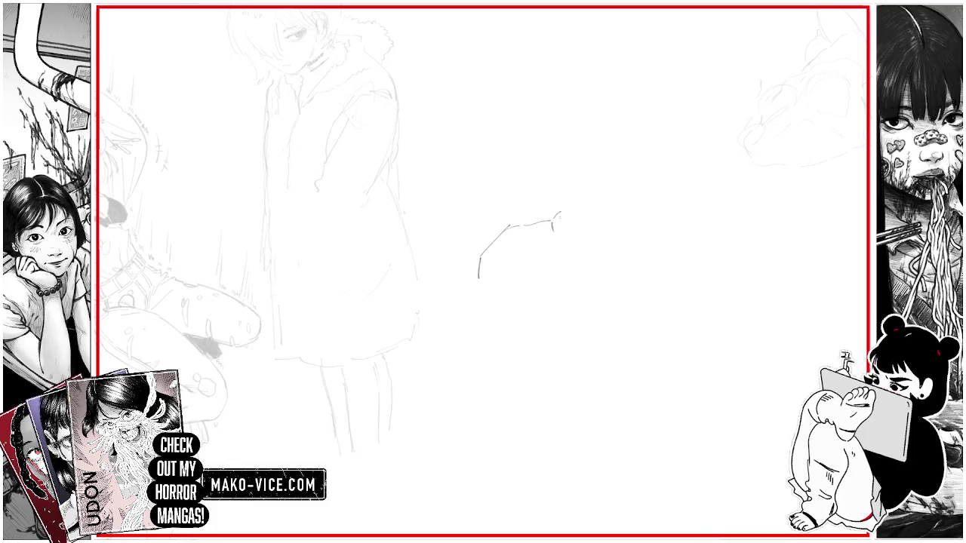
drag(560, 217, 567, 227)
drag(566, 162, 559, 198)
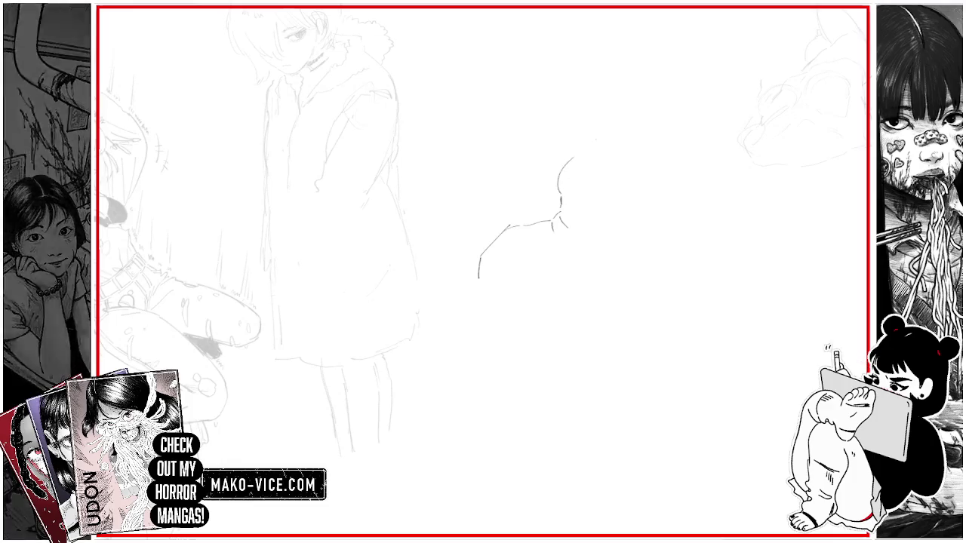
drag(587, 151, 555, 181)
drag(596, 149, 575, 152)
drag(572, 119, 598, 126)
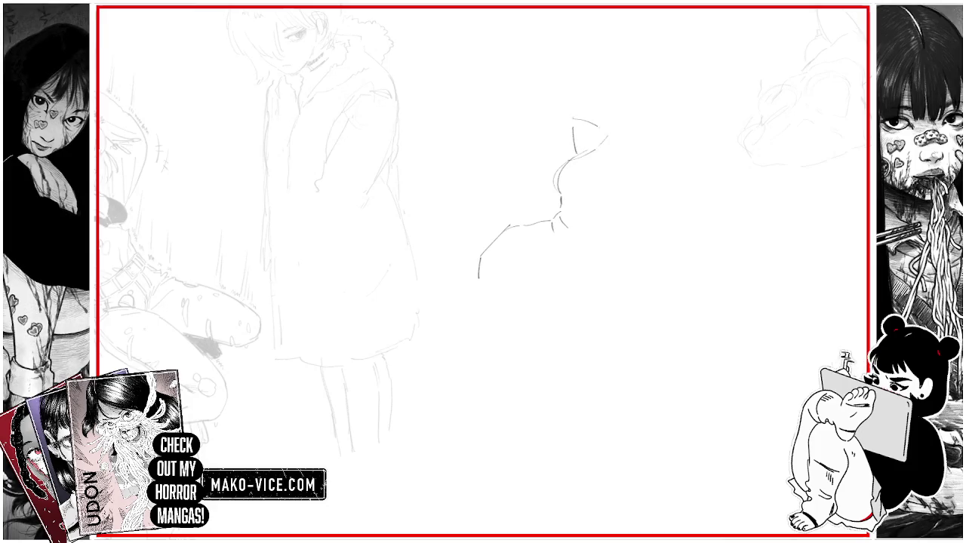
drag(582, 77, 599, 133)
drag(593, 54, 582, 75)
Step: Add jaw and side strokes, erase the left chin, and extend the hair and skirt lines
drag(515, 240, 533, 283)
drag(499, 234, 485, 287)
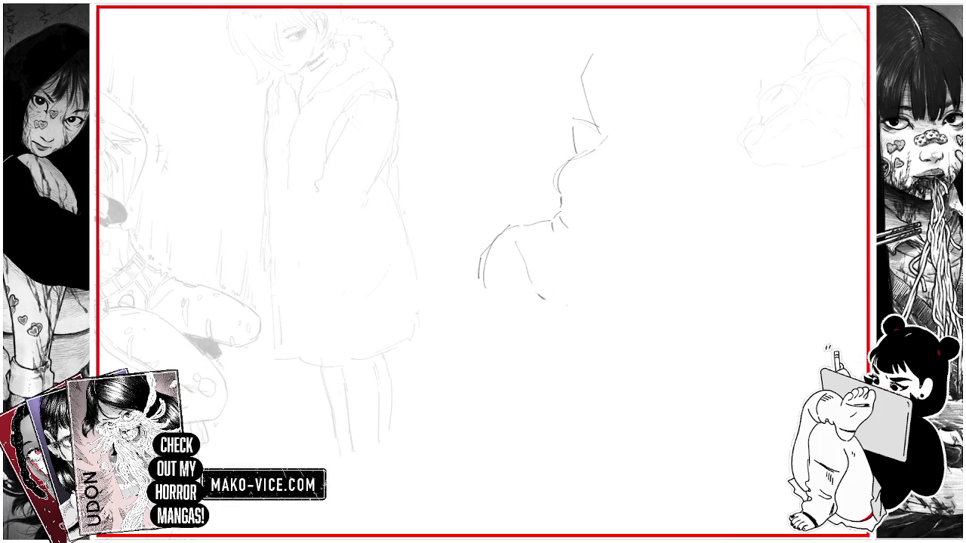
mouse_move(563, 310)
mouse_down()
mouse_move(602, 290)
mouse_move(608, 331)
mouse_move(625, 246)
mouse_move(620, 255)
mouse_up()
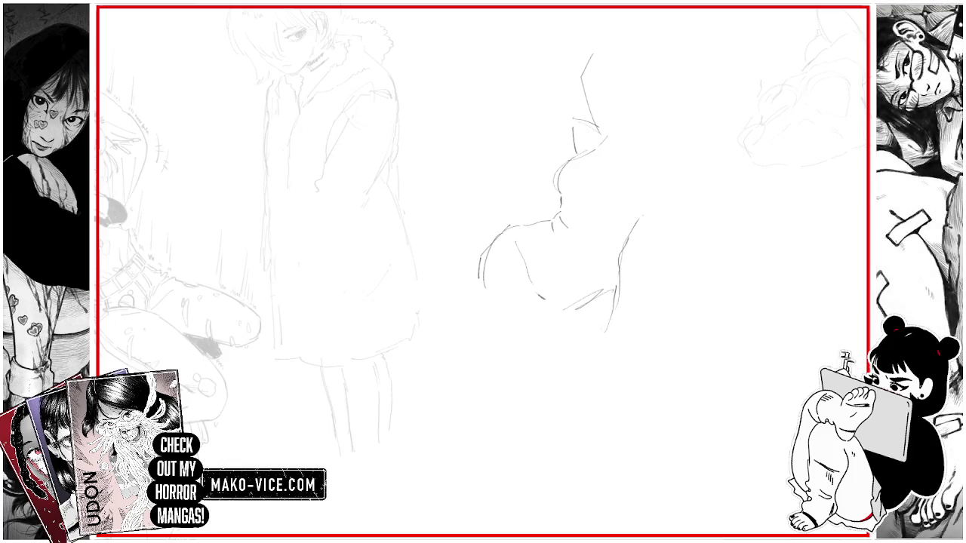
mouse_move(646, 209)
mouse_down()
mouse_move(654, 193)
mouse_move(657, 207)
mouse_up()
drag(651, 134, 664, 174)
drag(498, 233, 482, 283)
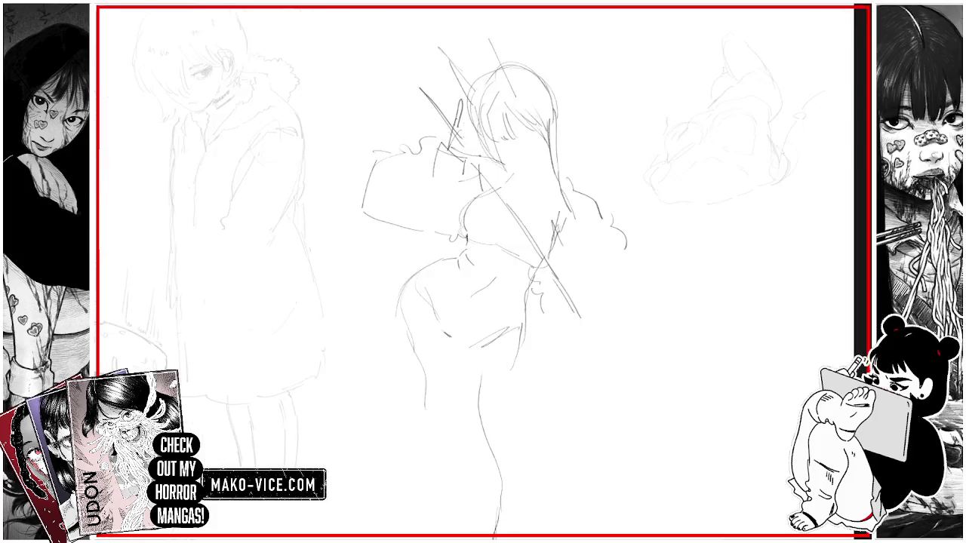
mouse_move(459, 126)
mouse_down()
mouse_move(478, 155)
mouse_move(464, 166)
mouse_up()
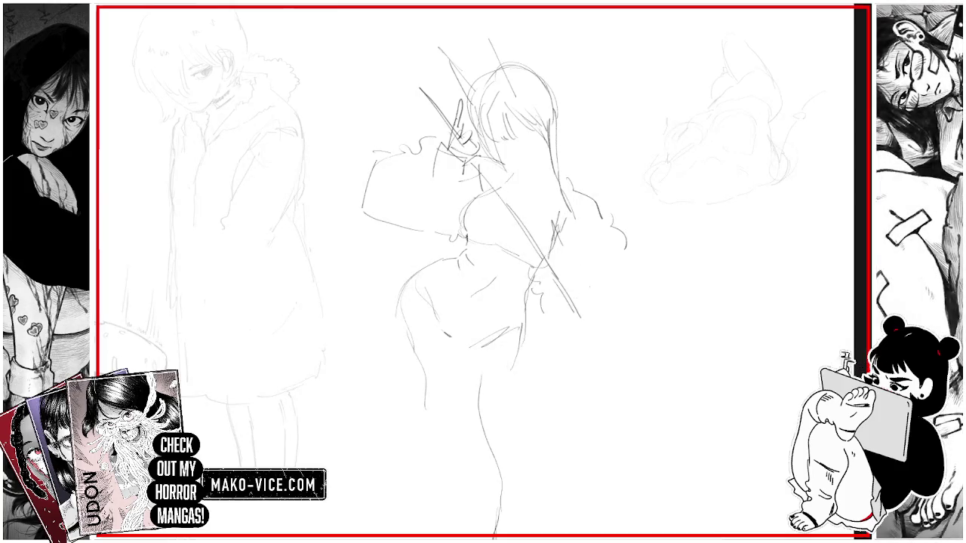
mouse_move(563, 283)
mouse_down()
mouse_move(590, 311)
mouse_move(562, 304)
mouse_move(575, 312)
mouse_up()
drag(614, 265, 626, 323)
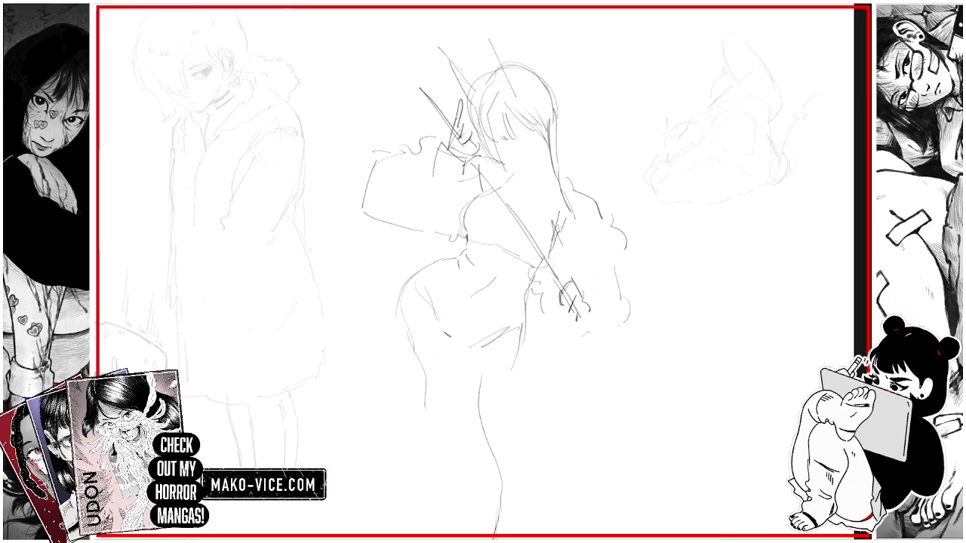
Step: Redraw the violinist's left hip and leg contour and add strokes down the torso and thigh
mouse_move(419, 261)
mouse_down()
mouse_move(407, 319)
mouse_move(377, 325)
mouse_up()
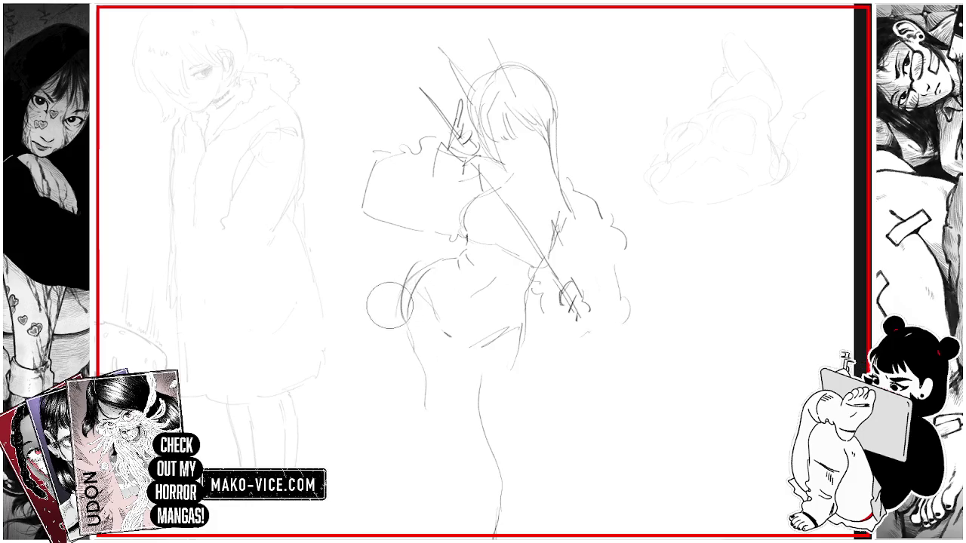
mouse_move(377, 291)
mouse_down()
mouse_move(408, 272)
mouse_move(407, 311)
mouse_up()
drag(437, 270, 409, 294)
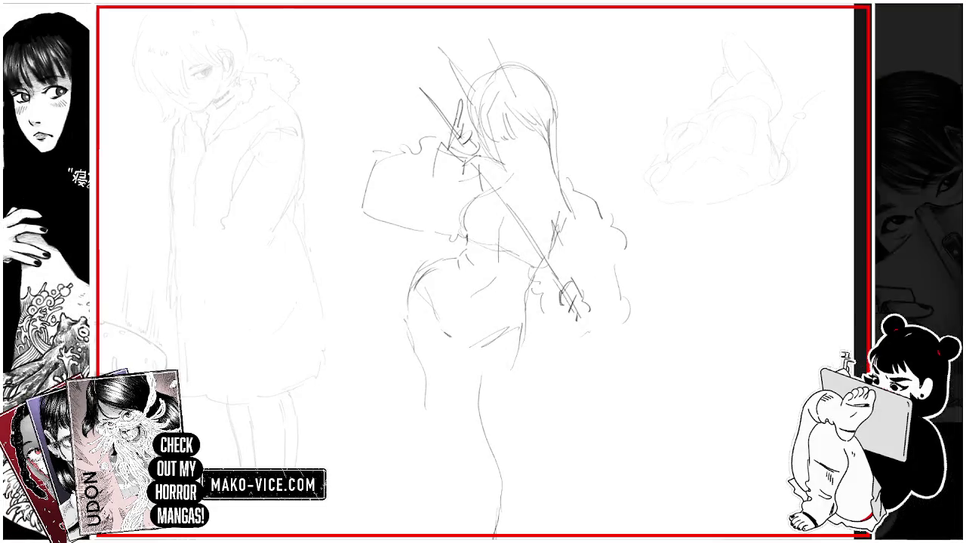
mouse_move(507, 291)
mouse_down()
mouse_move(512, 239)
mouse_move(497, 261)
mouse_up()
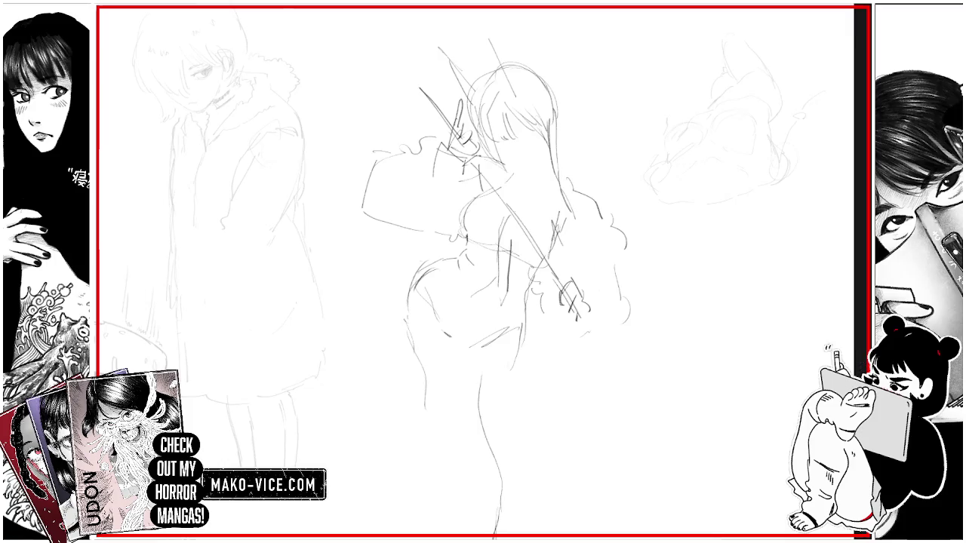
drag(519, 206, 512, 243)
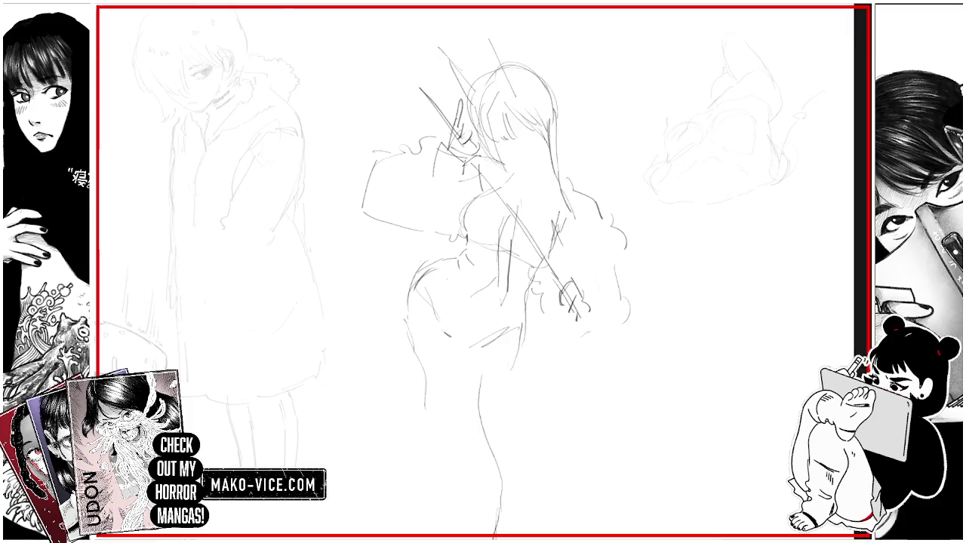
mouse_move(433, 273)
mouse_down()
mouse_move(475, 306)
mouse_move(445, 295)
mouse_move(460, 299)
mouse_move(428, 333)
mouse_move(511, 328)
mouse_up()
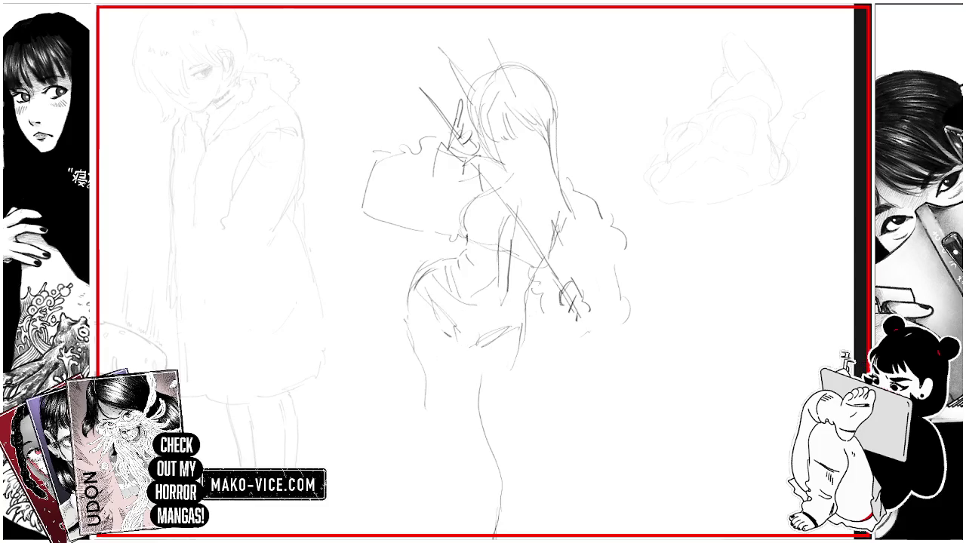
drag(498, 256, 663, 166)
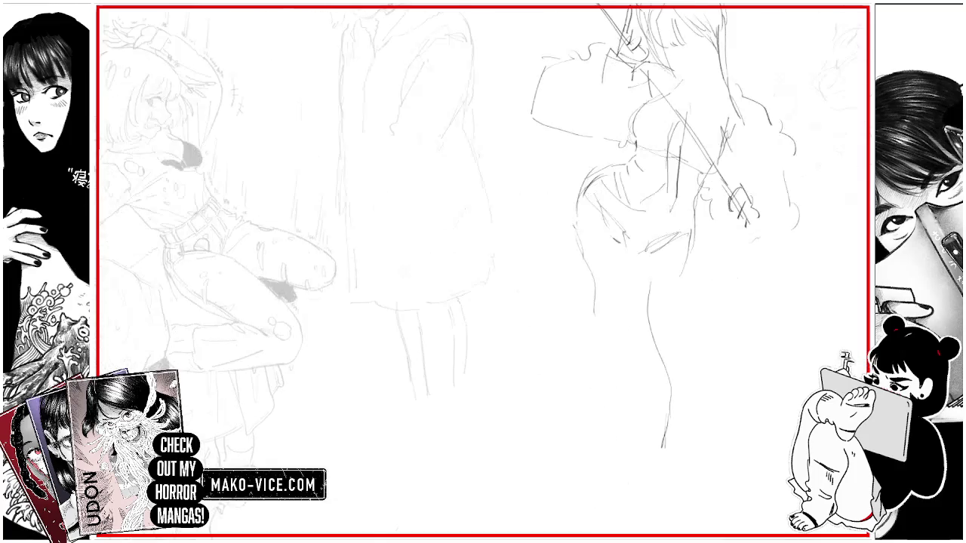
Step: Zoom out with Ctrl+0 to view the whole page
key(ctrl+0)
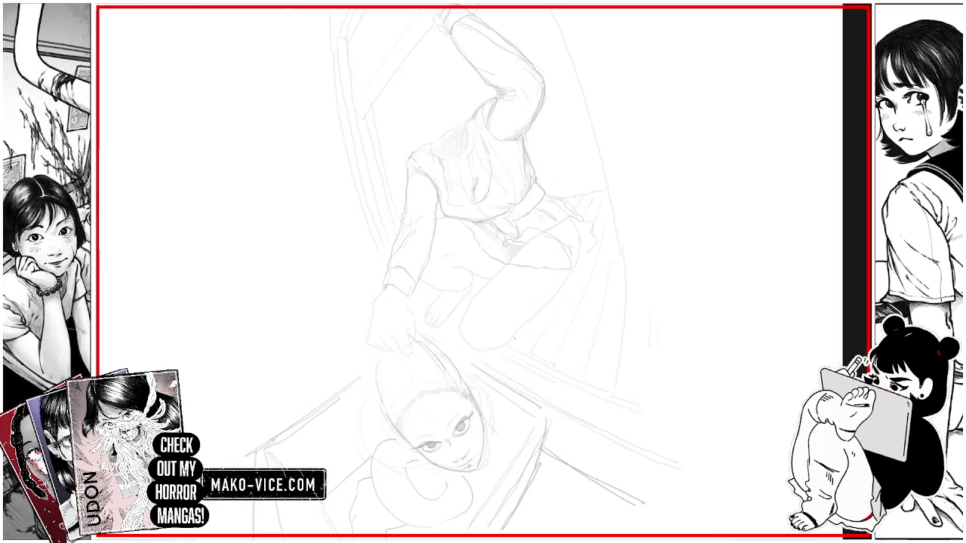
Step: Sketch a rough circle over the figure's lap, undo it and redraw it slightly left
drag(490, 230, 451, 260)
drag(456, 226, 445, 264)
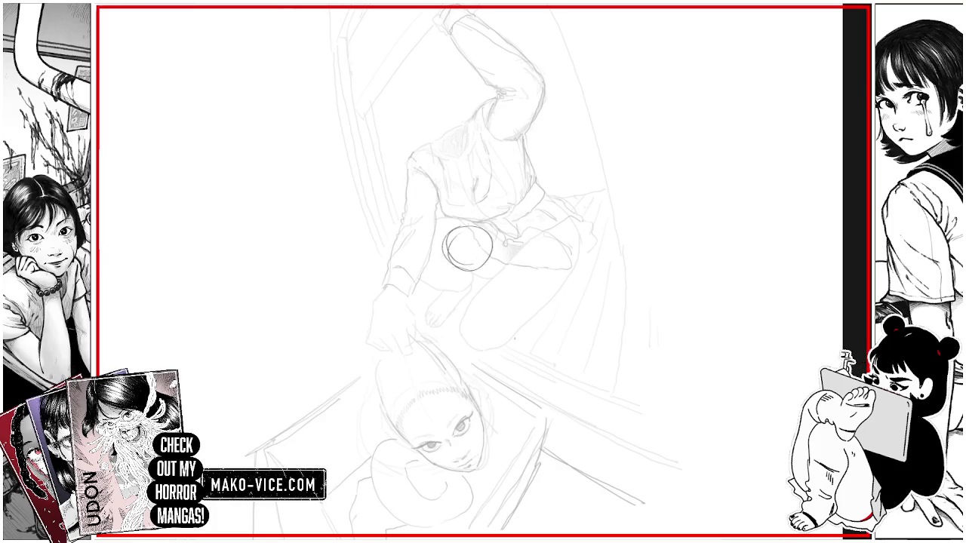
key(ctrl+z)
key(ctrl+z)
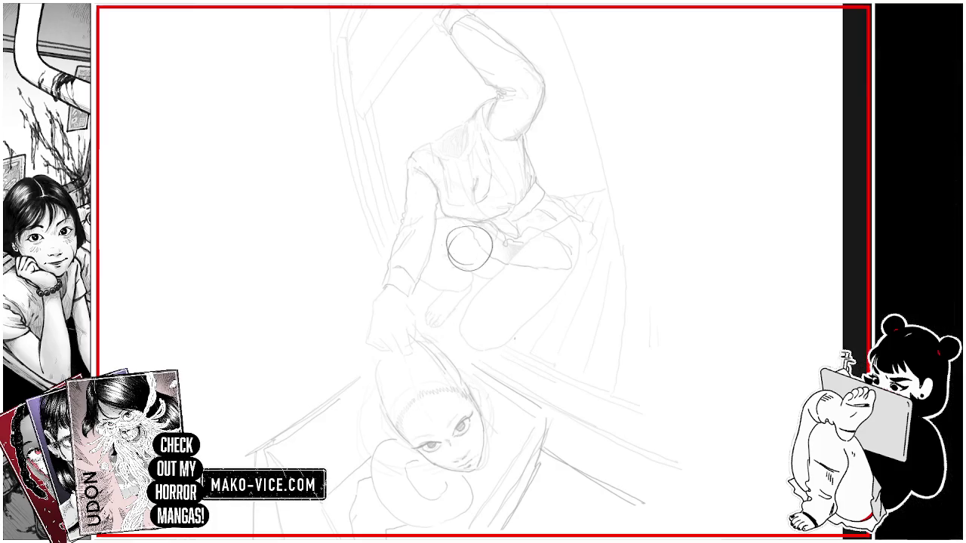
key(ctrl+z)
mouse_move(452, 223)
mouse_down()
mouse_move(426, 240)
mouse_move(434, 258)
mouse_move(528, 302)
mouse_up()
Step: Build a cylinder from the circle with thigh contour, lower strokes, an upper-body stroke and a knee ellipse
drag(437, 234, 531, 202)
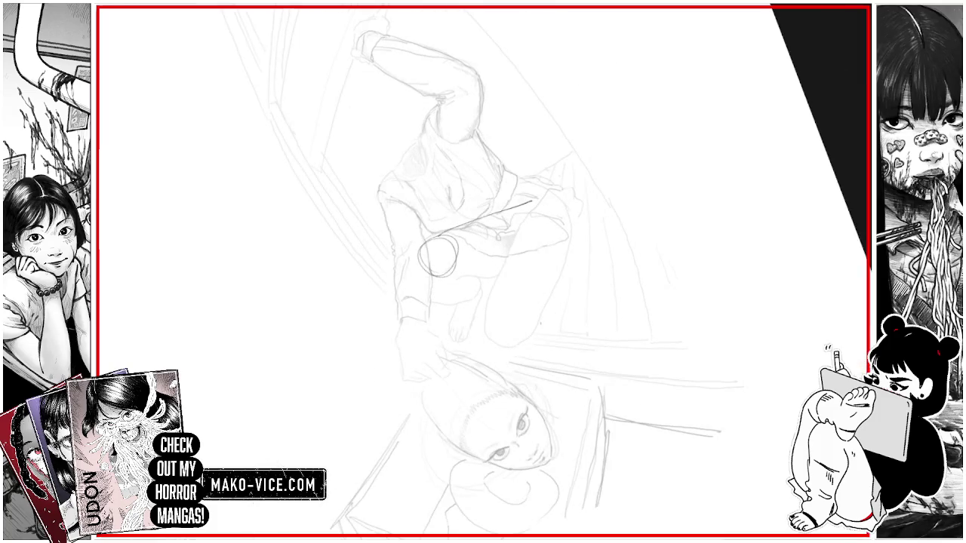
drag(440, 277, 544, 261)
mouse_move(532, 186)
mouse_down()
mouse_move(560, 243)
mouse_move(559, 261)
mouse_move(550, 254)
mouse_up()
drag(457, 259, 509, 252)
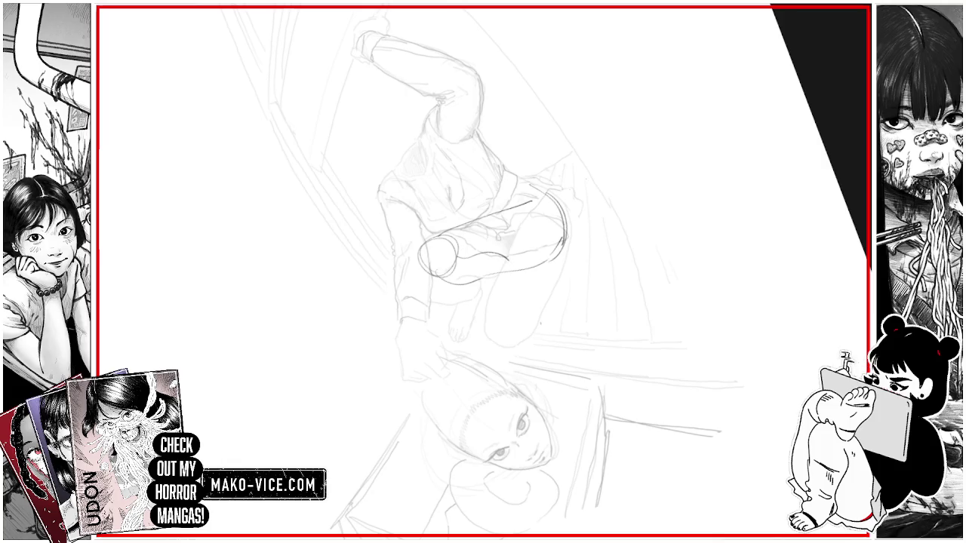
drag(440, 273, 537, 303)
mouse_move(518, 270)
mouse_down()
mouse_move(543, 287)
mouse_move(545, 300)
mouse_move(553, 282)
mouse_move(557, 294)
mouse_up()
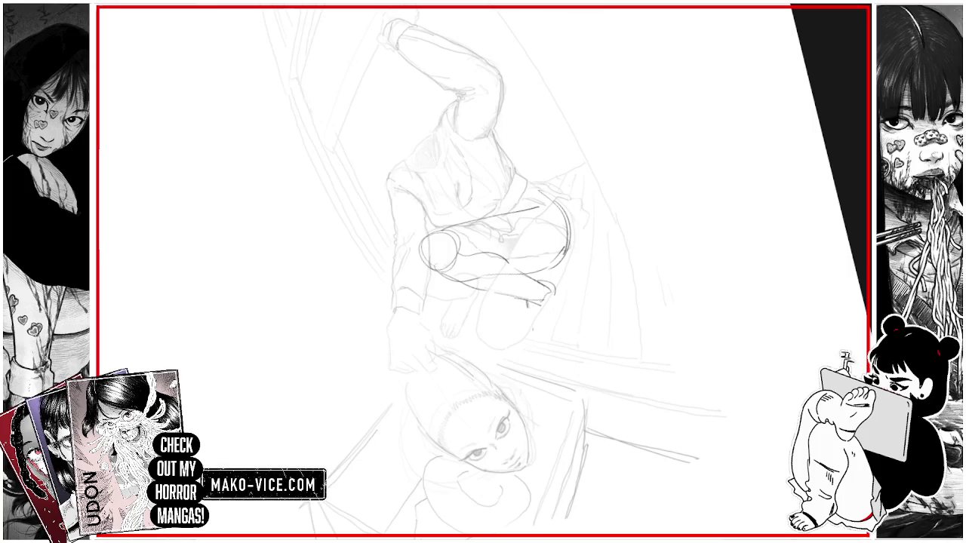
mouse_move(510, 174)
mouse_down()
mouse_move(549, 197)
mouse_move(512, 175)
mouse_move(489, 130)
mouse_move(455, 118)
mouse_move(487, 134)
mouse_up()
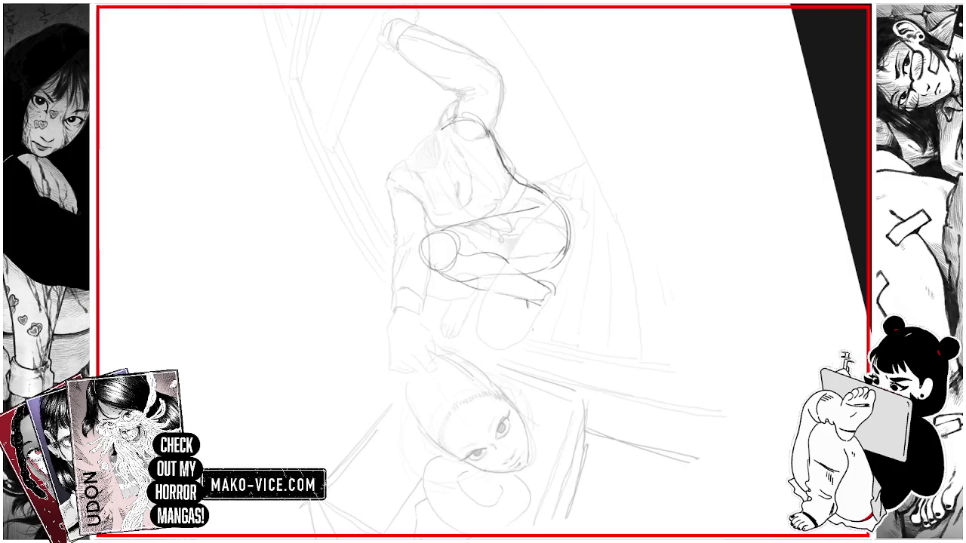
mouse_move(434, 236)
mouse_down()
mouse_move(415, 254)
mouse_move(433, 240)
mouse_up()
Step: Draw the long diagonal fishing rod from the hands with a small loop at its tip
mouse_move(365, 297)
mouse_down()
mouse_move(377, 329)
mouse_move(442, 207)
mouse_up()
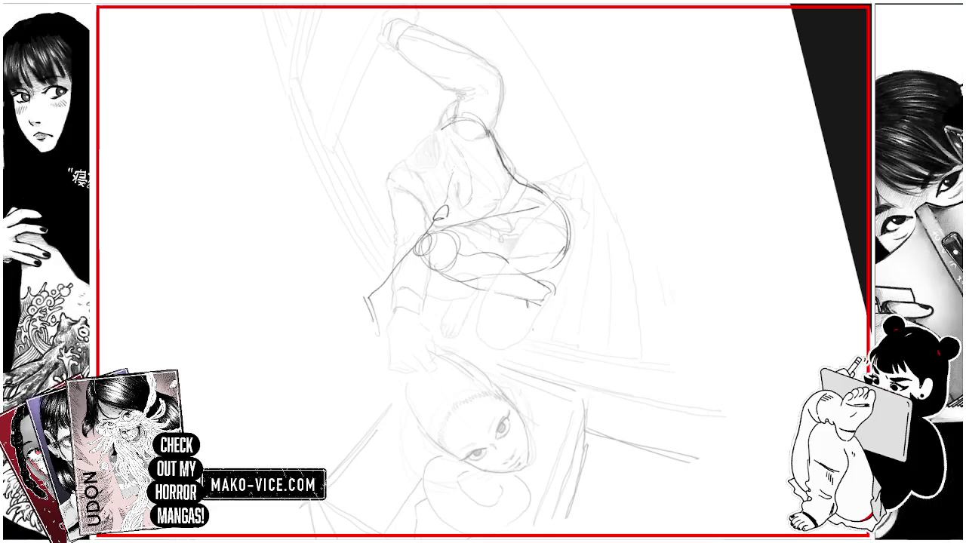
drag(469, 129, 449, 187)
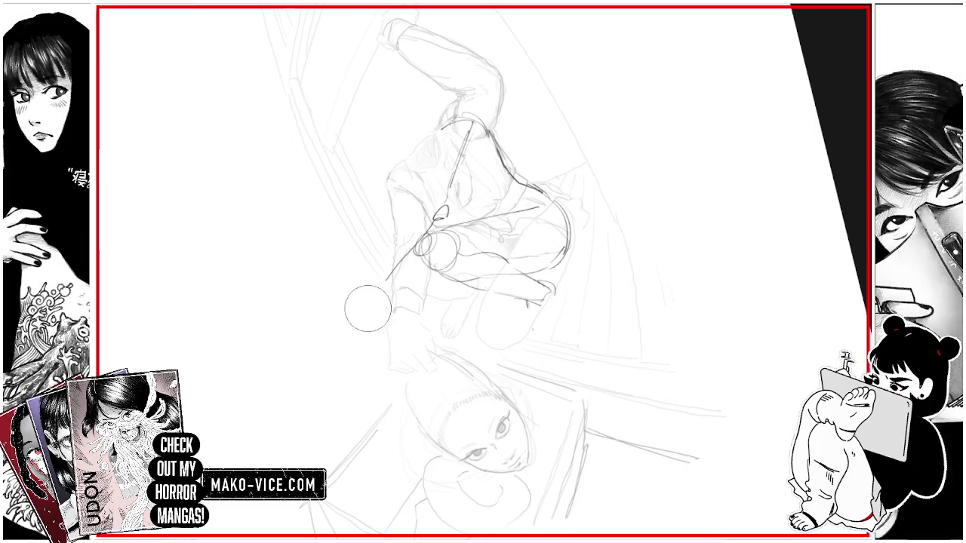
drag(368, 302, 374, 329)
mouse_move(385, 285)
mouse_down()
mouse_move(377, 294)
mouse_move(492, 150)
mouse_up()
drag(491, 158, 466, 186)
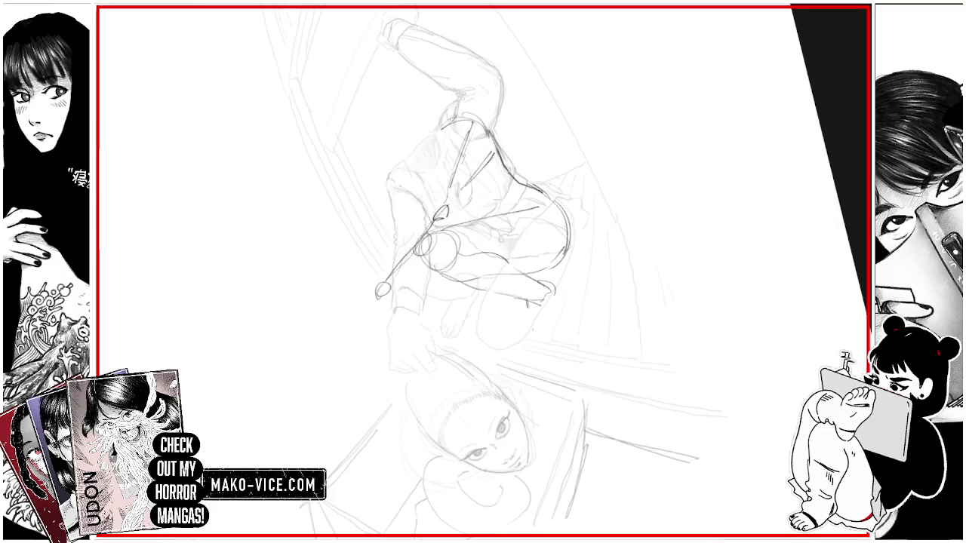
Step: Darken the figure's shoulder, arm and leg lines
drag(490, 136, 507, 178)
mouse_move(451, 126)
mouse_down()
mouse_move(475, 120)
mouse_move(508, 187)
mouse_up()
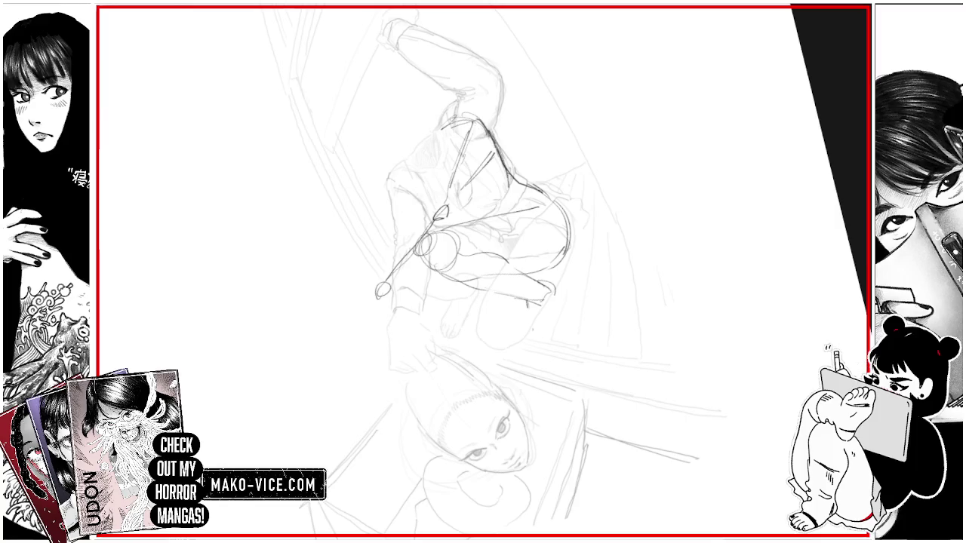
mouse_move(498, 148)
mouse_down()
mouse_move(508, 192)
mouse_move(539, 191)
mouse_up()
drag(533, 189, 549, 200)
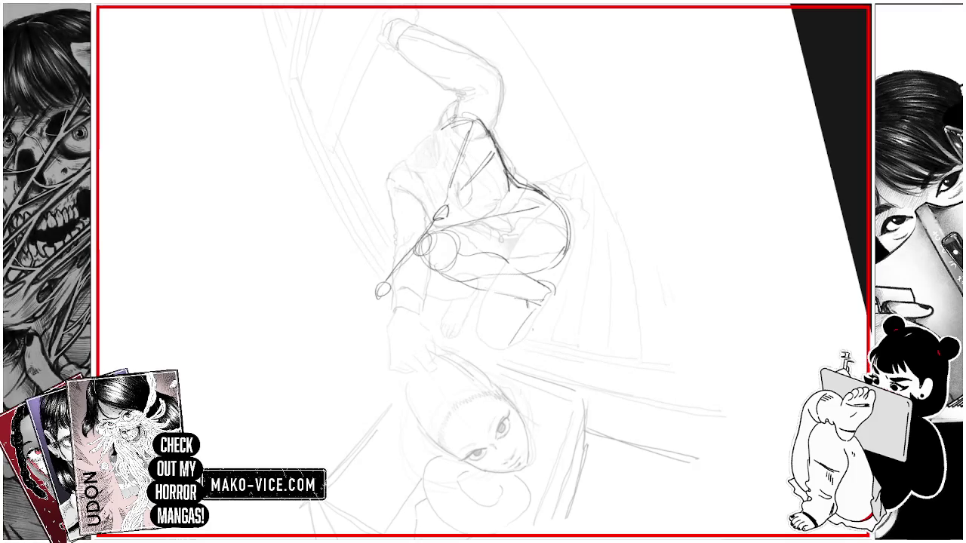
drag(528, 319, 509, 347)
drag(540, 312, 514, 341)
mouse_move(550, 301)
mouse_down()
mouse_move(509, 349)
mouse_move(536, 337)
mouse_move(537, 302)
mouse_up()
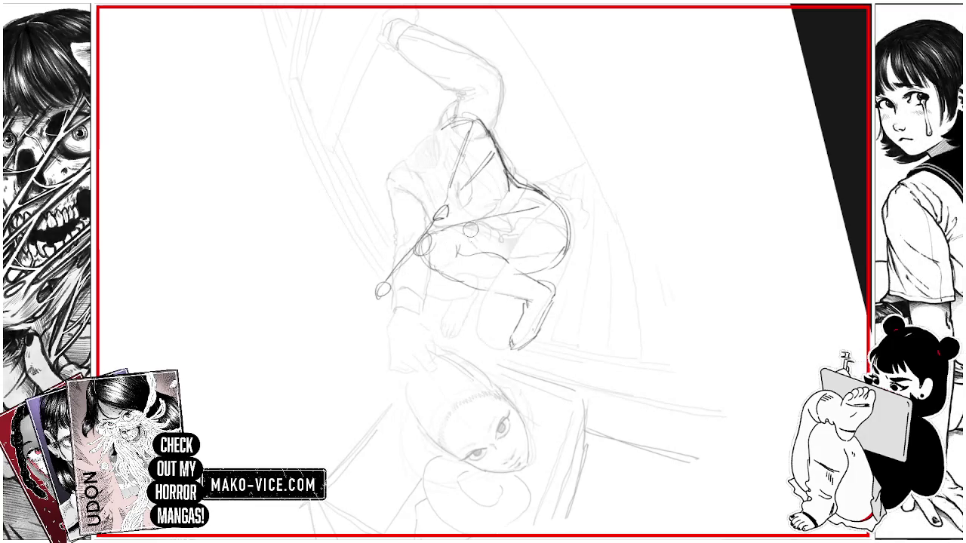
Step: With the canvas rotated, darken the lower leg, shoe, thigh, buttock and hip curves
key(r)
drag(495, 287, 516, 319)
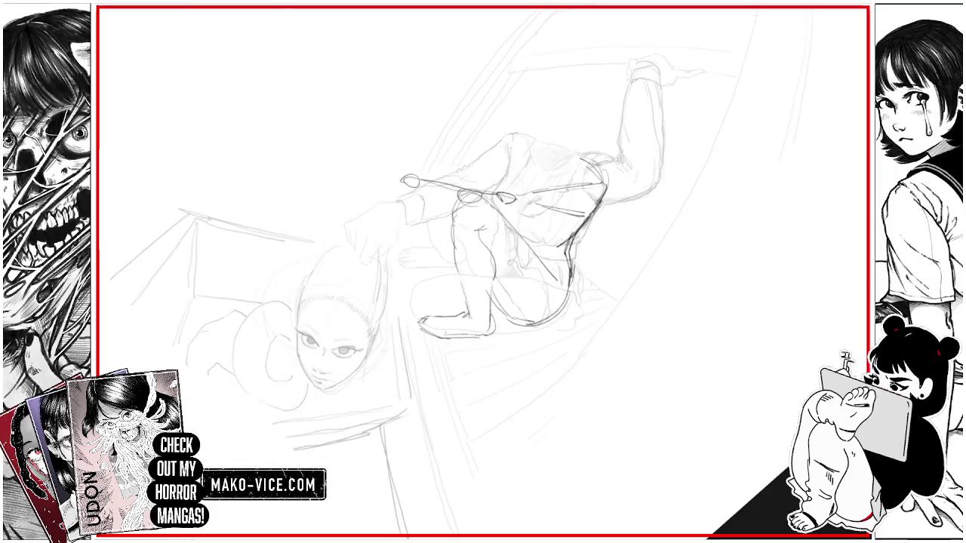
mouse_move(465, 288)
mouse_down()
mouse_move(465, 308)
mouse_move(428, 337)
mouse_up()
drag(424, 321, 455, 315)
key(ctrl+minus)
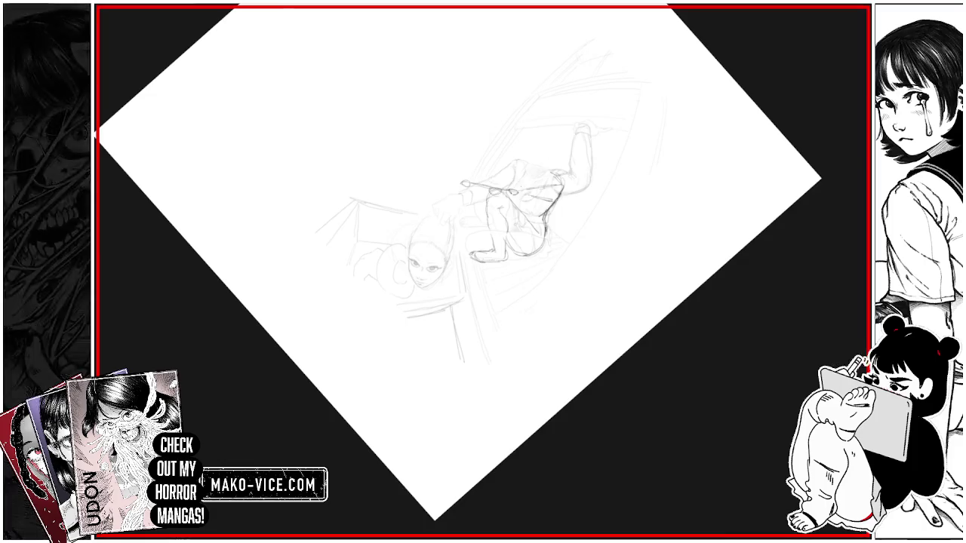
key(ctrl+plus)
mouse_move(482, 231)
mouse_down()
mouse_move(497, 261)
mouse_move(543, 257)
mouse_up()
mouse_move(528, 202)
mouse_down()
mouse_move(542, 217)
mouse_move(539, 237)
mouse_move(537, 222)
mouse_up()
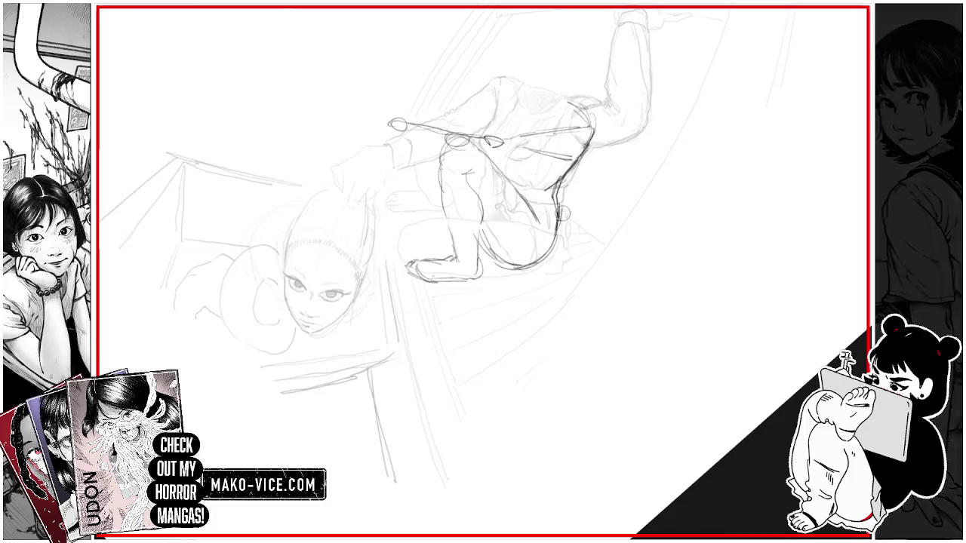
mouse_move(552, 178)
mouse_down()
mouse_move(537, 193)
mouse_move(551, 193)
mouse_up()
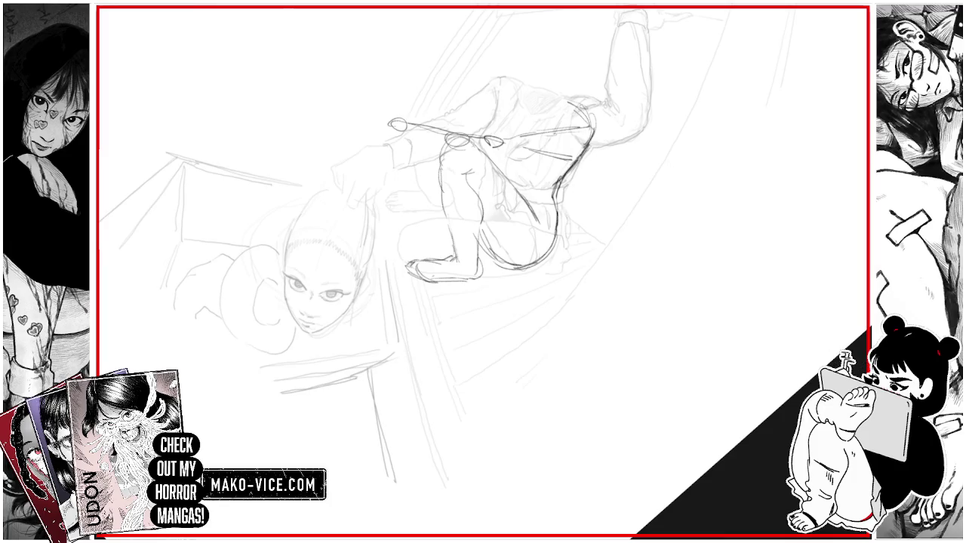
Step: Rotate the view back and darken the rod's hand end, the leg, and both boots and feet
key(r)
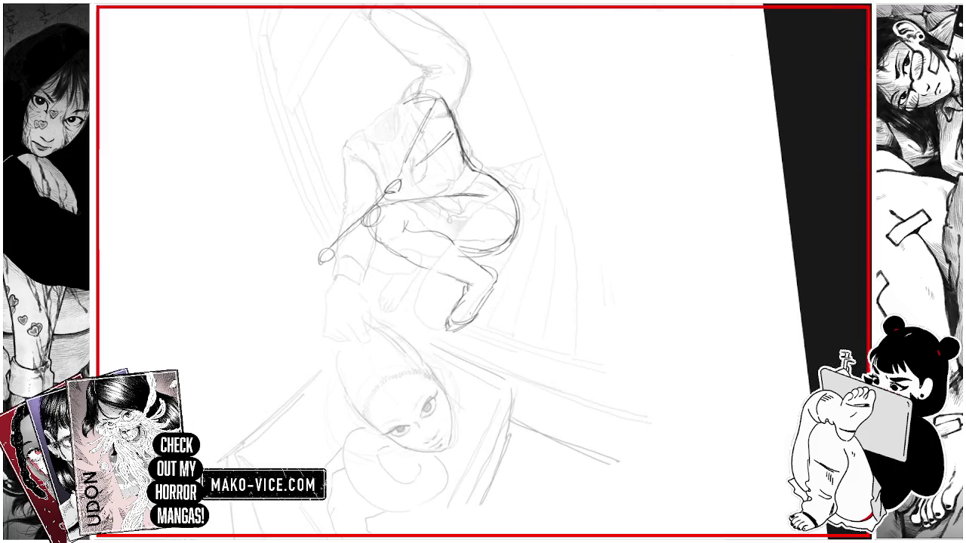
mouse_move(315, 258)
mouse_down()
mouse_move(319, 275)
mouse_move(413, 271)
mouse_move(386, 304)
mouse_up()
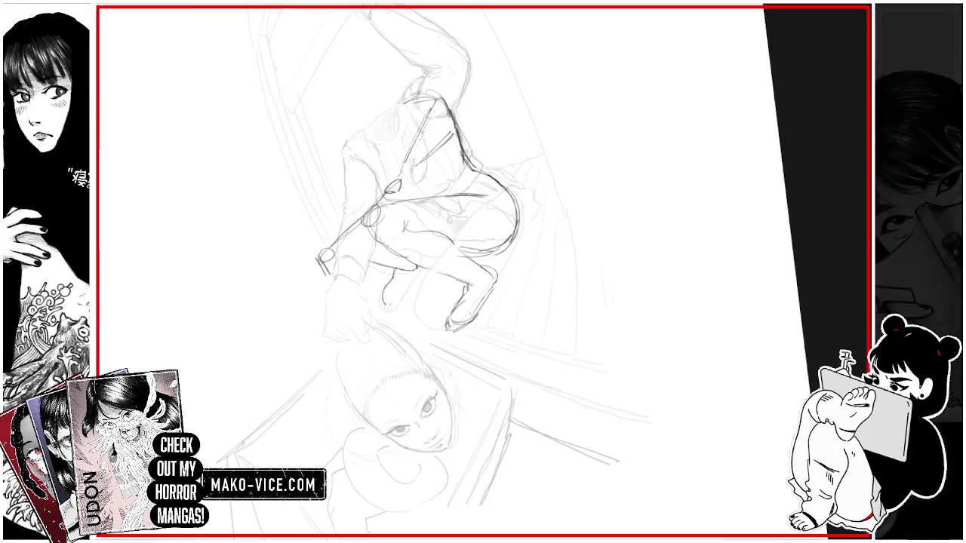
drag(405, 291, 421, 268)
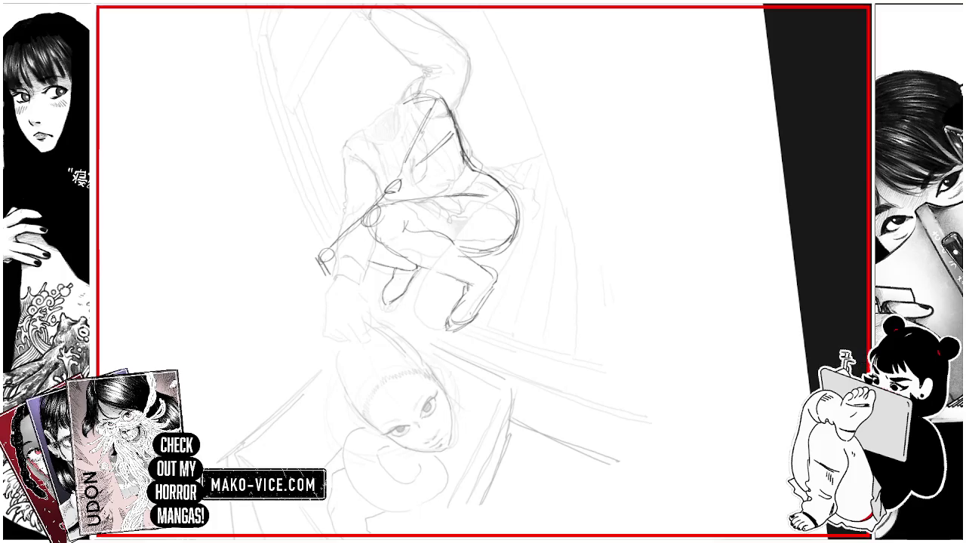
drag(382, 296, 390, 303)
mouse_move(454, 311)
mouse_down()
mouse_move(469, 324)
mouse_move(452, 320)
mouse_move(479, 309)
mouse_move(445, 326)
mouse_move(466, 290)
mouse_up()
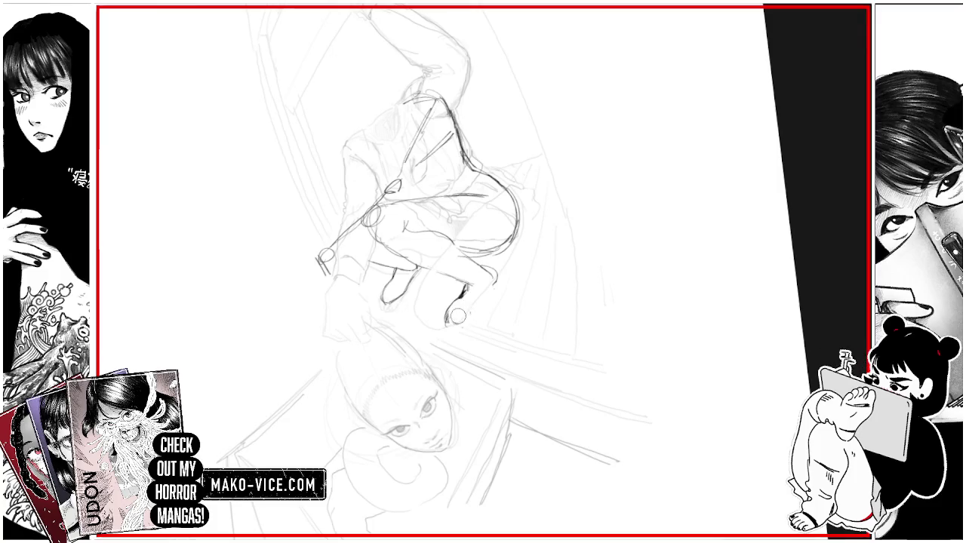
drag(452, 325, 476, 308)
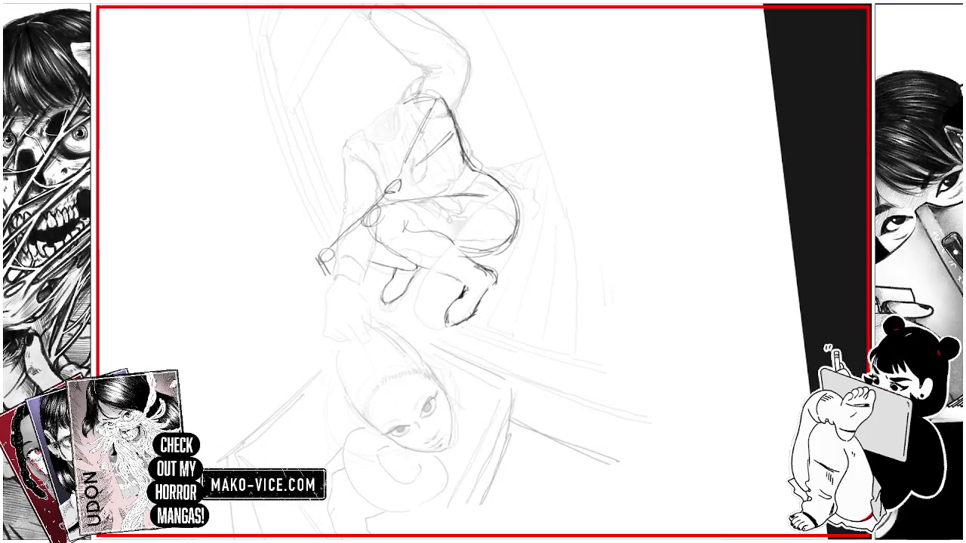
mouse_move(451, 243)
mouse_down()
mouse_move(480, 267)
mouse_move(480, 307)
mouse_up()
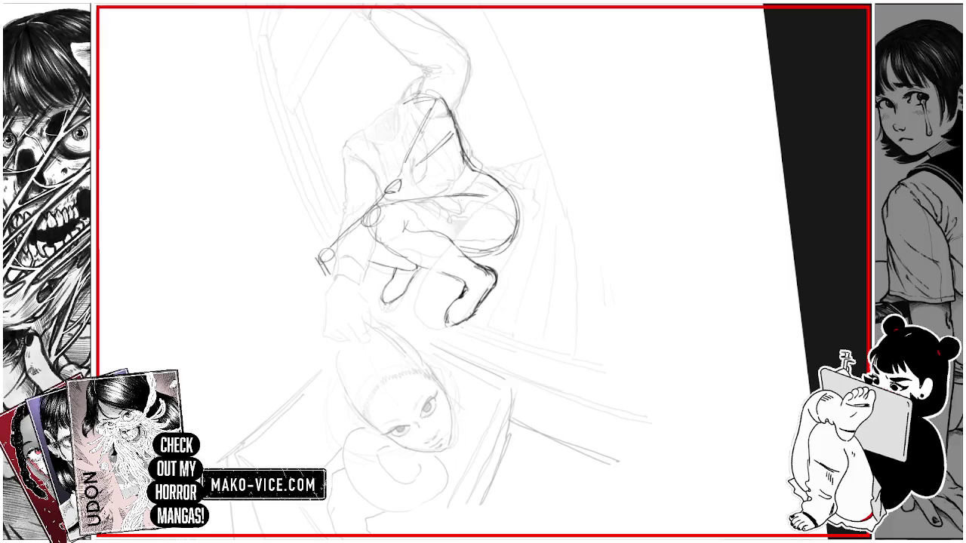
Step: Lasso the right boot, rotate it to a new angle with Ctrl+T, and commit
drag(470, 279, 483, 261)
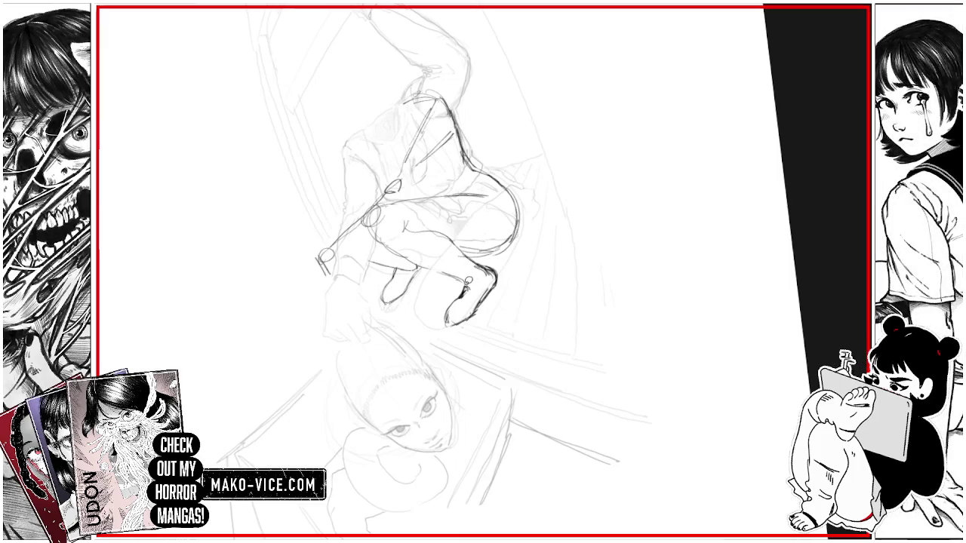
key(ctrl+t)
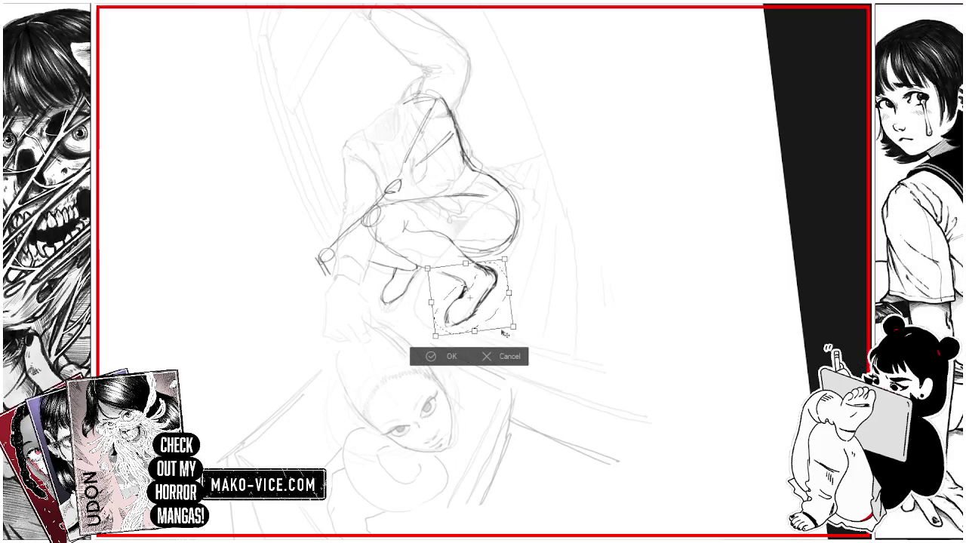
drag(504, 329, 516, 330)
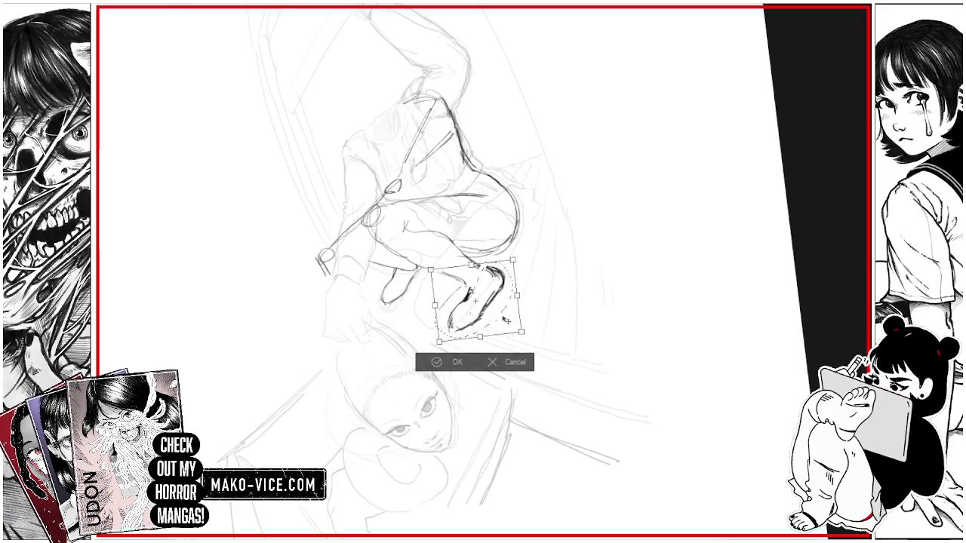
key(Return)
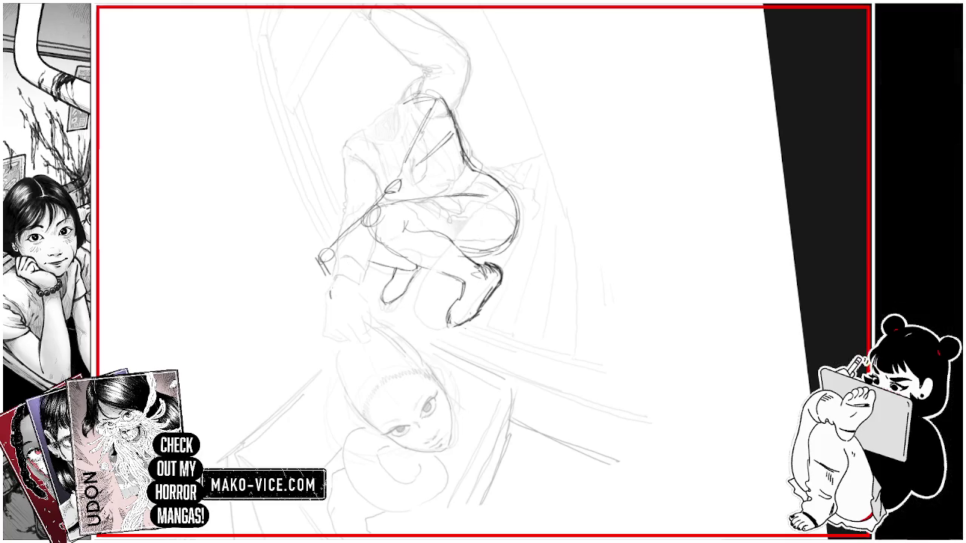
Step: Strengthen the figure's left and lower-left contours and erase the loop scribble at the hand
drag(347, 211, 331, 295)
mouse_move(348, 156)
mouse_down()
mouse_move(344, 190)
mouse_move(343, 163)
mouse_up()
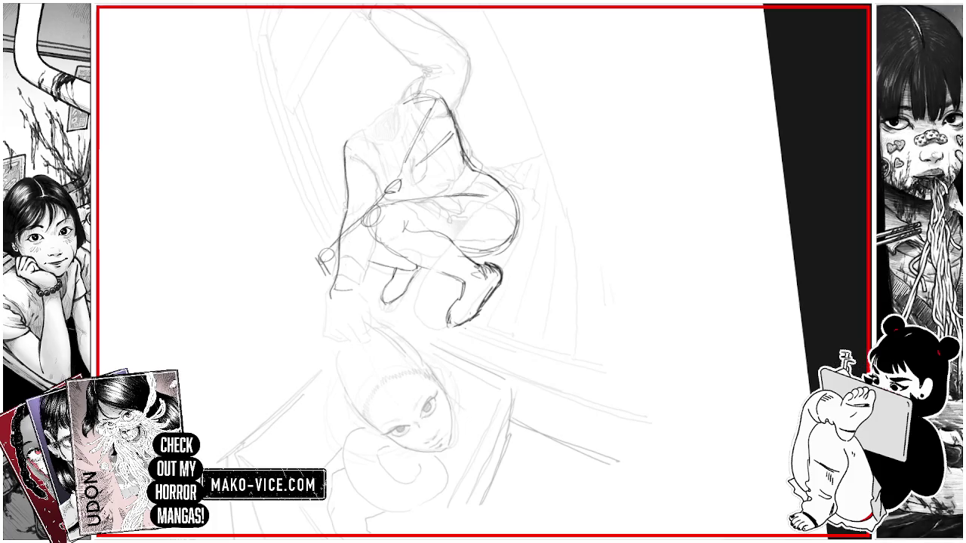
mouse_move(357, 284)
mouse_down()
mouse_move(373, 233)
mouse_move(368, 259)
mouse_up()
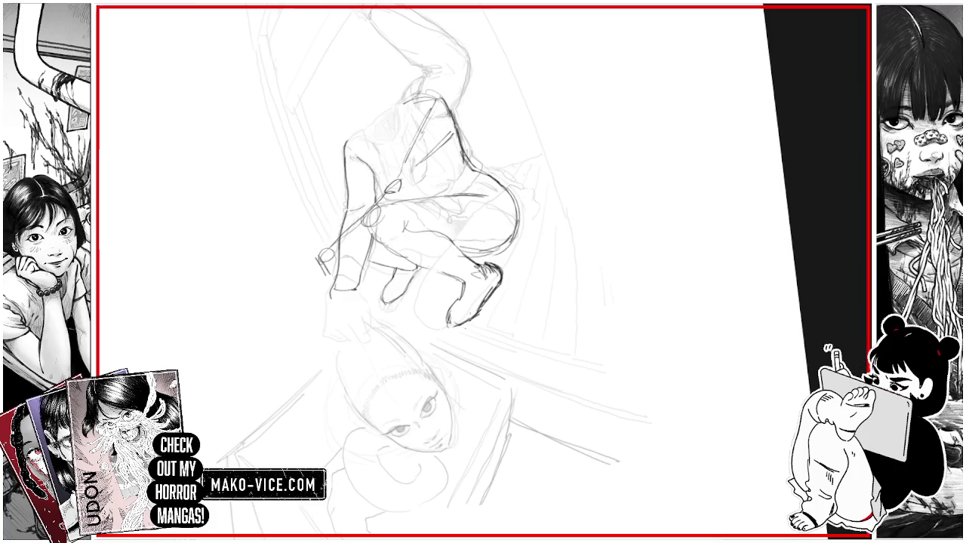
mouse_move(323, 253)
mouse_down()
mouse_move(309, 271)
mouse_move(329, 276)
mouse_up()
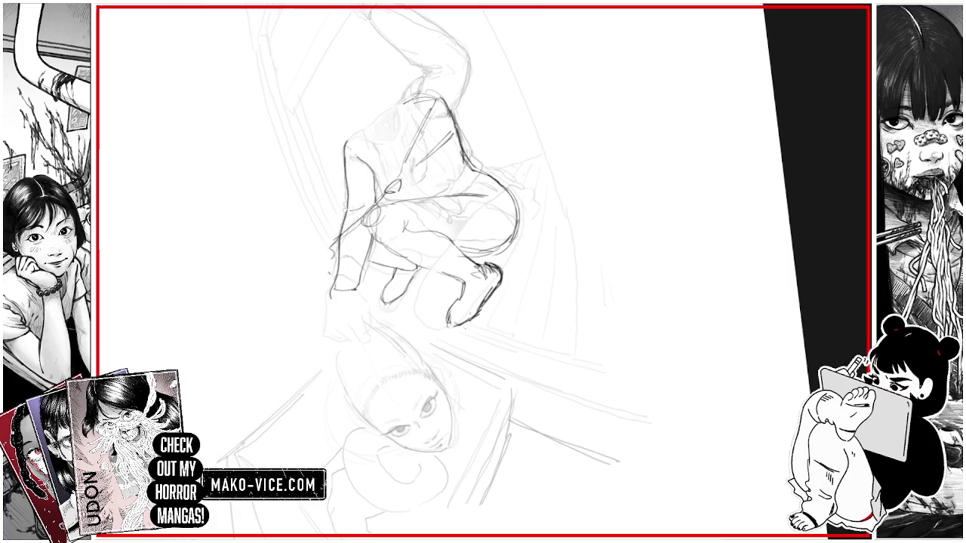
Step: Add torso strokes and redraw the hip line, lightening the diagonal rod lines
drag(368, 202, 342, 234)
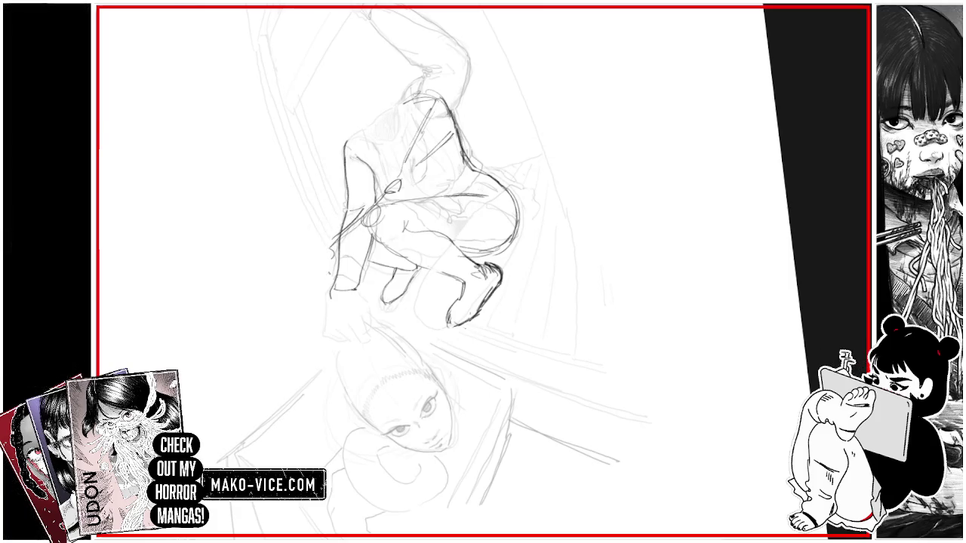
drag(387, 184, 365, 205)
drag(403, 149, 396, 171)
drag(413, 115, 406, 147)
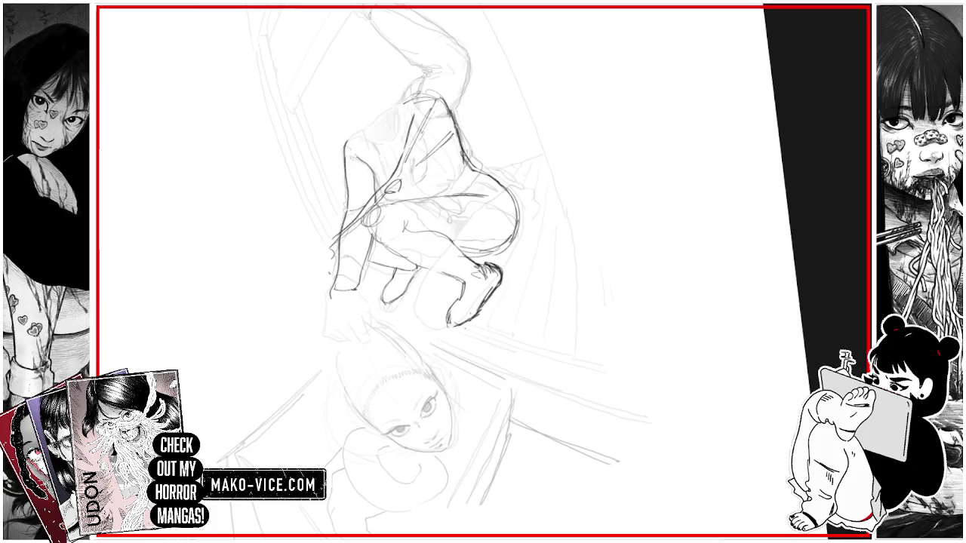
drag(379, 226, 353, 250)
key(ctrl+z)
key(ctrl+z)
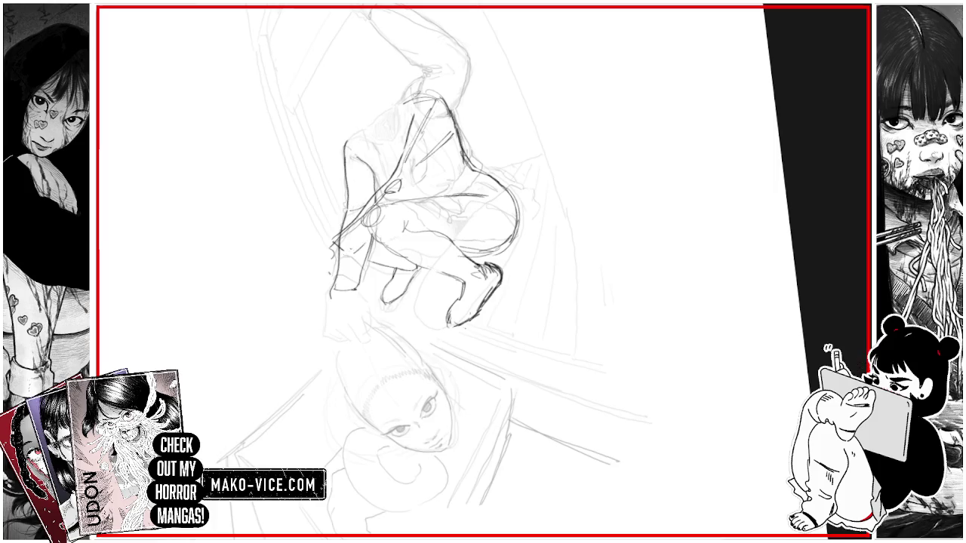
mouse_move(346, 256)
mouse_down()
mouse_move(375, 233)
mouse_move(328, 253)
mouse_move(387, 196)
mouse_up()
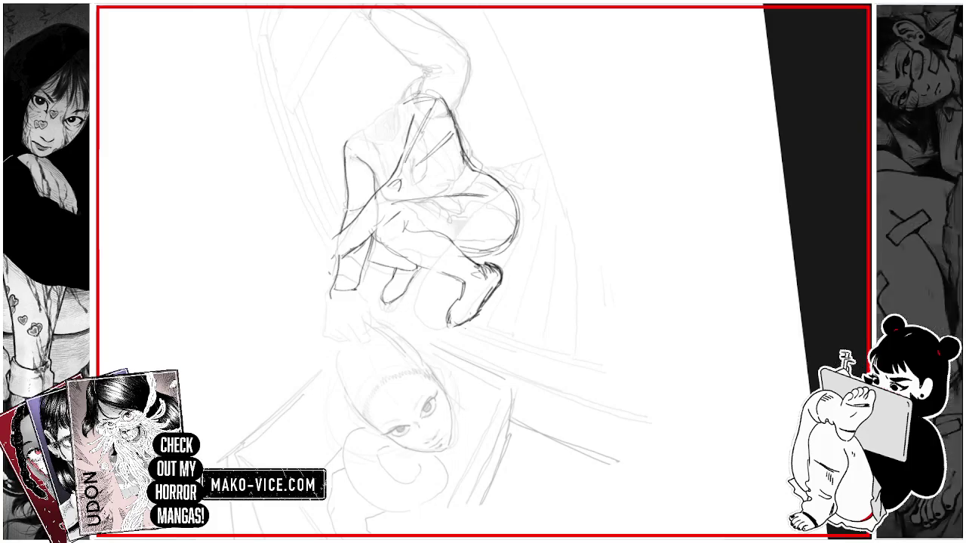
mouse_move(421, 160)
mouse_down()
mouse_move(435, 184)
mouse_move(433, 109)
mouse_move(445, 117)
mouse_up()
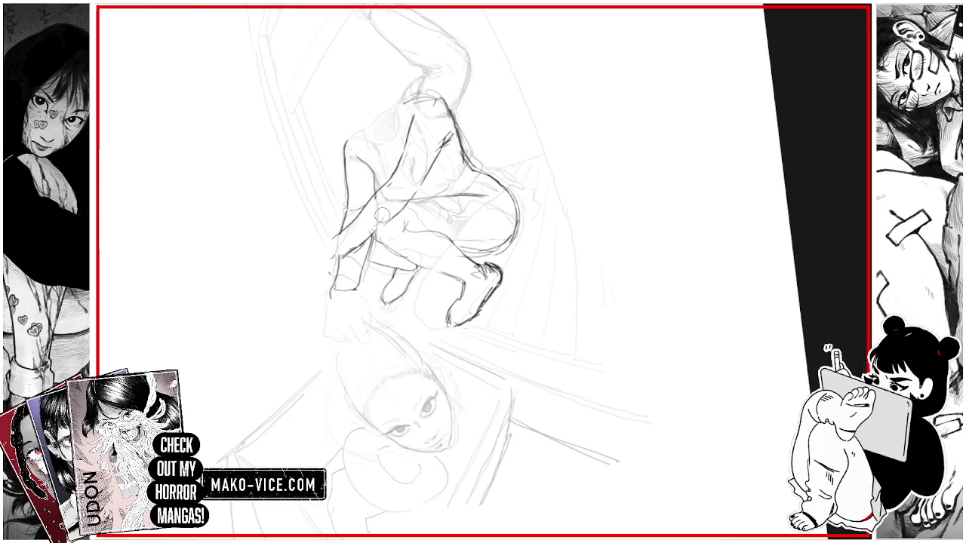
Step: Sketch the lower-left hand and foot, add shoulder strokes and hatch shading near the hip
drag(328, 242, 341, 254)
drag(332, 290, 357, 274)
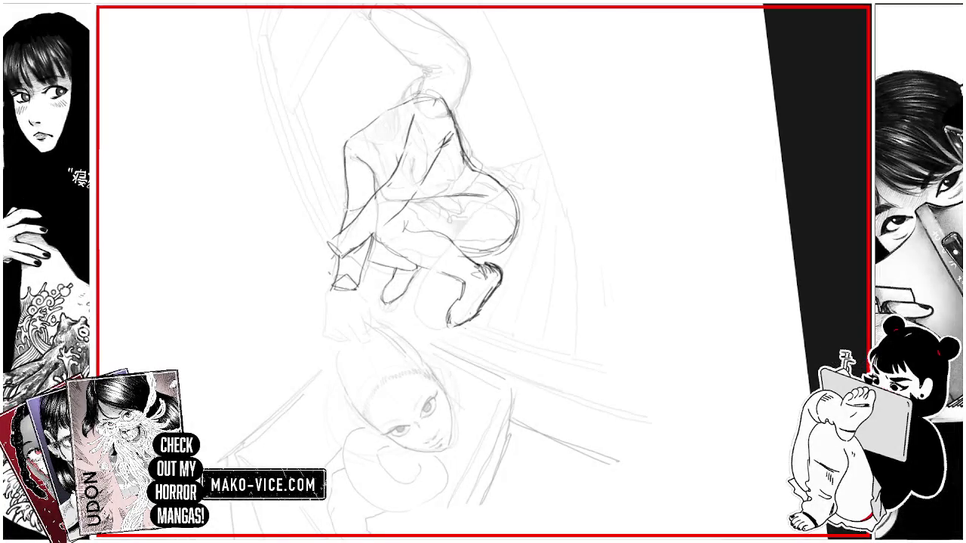
mouse_move(413, 95)
mouse_down()
mouse_move(447, 105)
mouse_move(430, 110)
mouse_up()
mouse_move(411, 113)
mouse_down()
mouse_move(409, 128)
mouse_move(427, 107)
mouse_move(412, 132)
mouse_move(439, 149)
mouse_up()
mouse_move(424, 195)
mouse_down()
mouse_move(456, 187)
mouse_move(461, 170)
mouse_up()
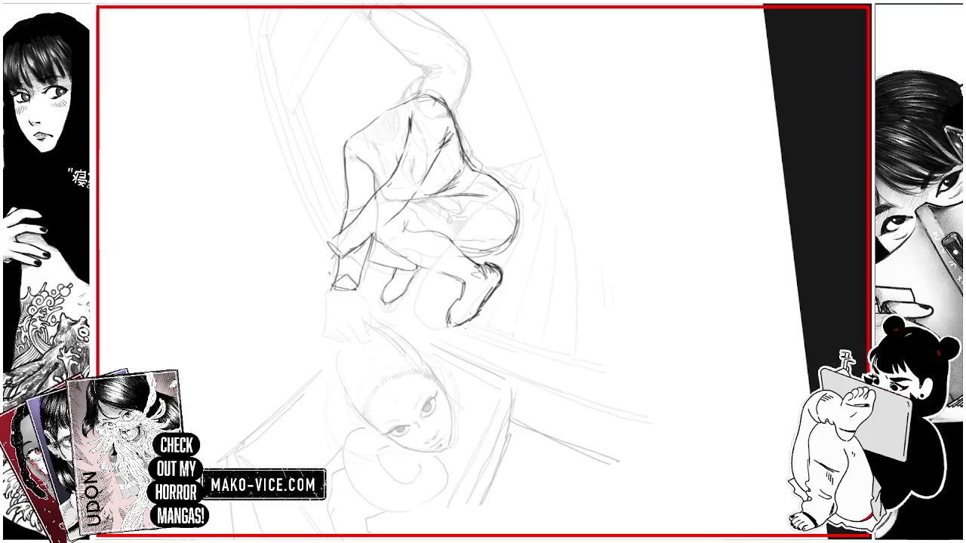
Step: Draw a long line above the back, plus strokes at the top, foot and beside the hip
drag(349, 53, 360, 119)
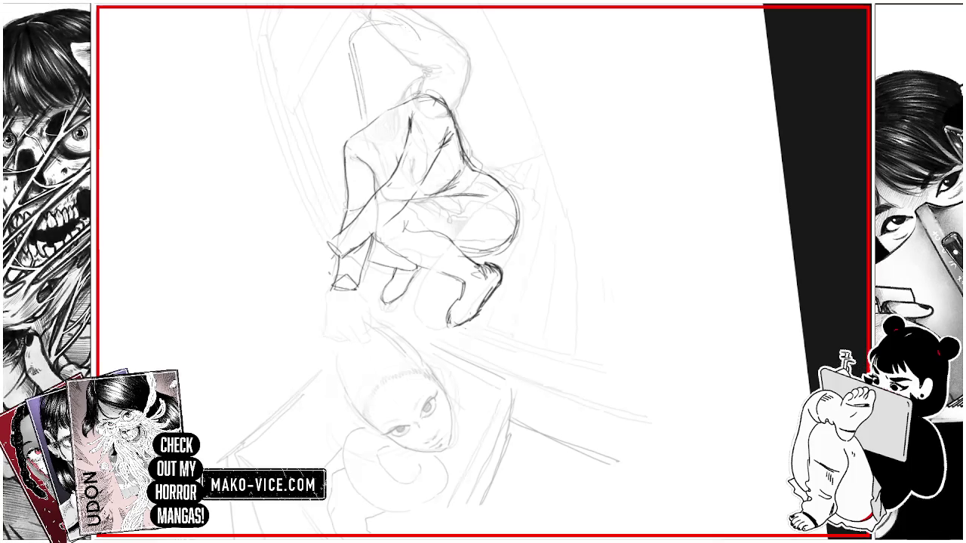
drag(399, 22, 427, 62)
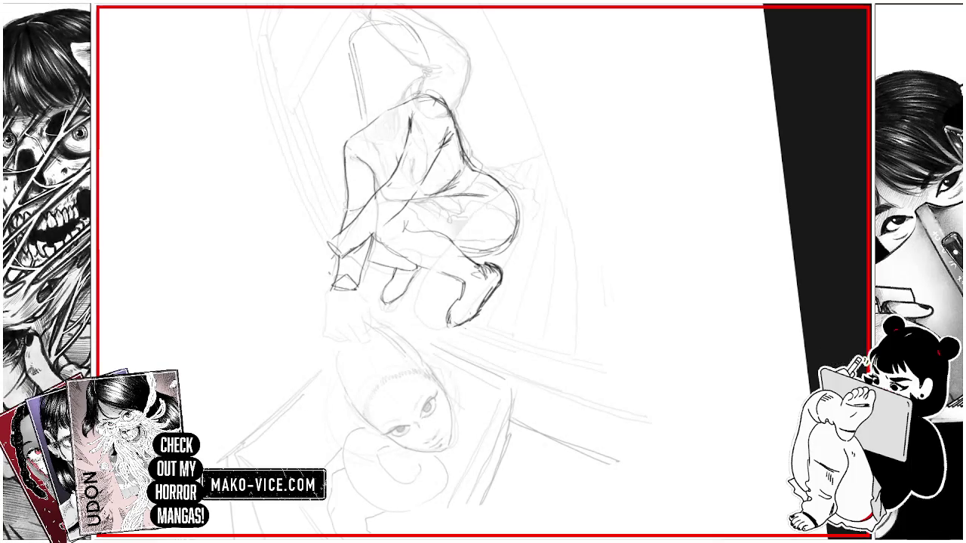
mouse_move(461, 296)
mouse_down()
mouse_move(447, 309)
mouse_move(464, 311)
mouse_move(490, 287)
mouse_up()
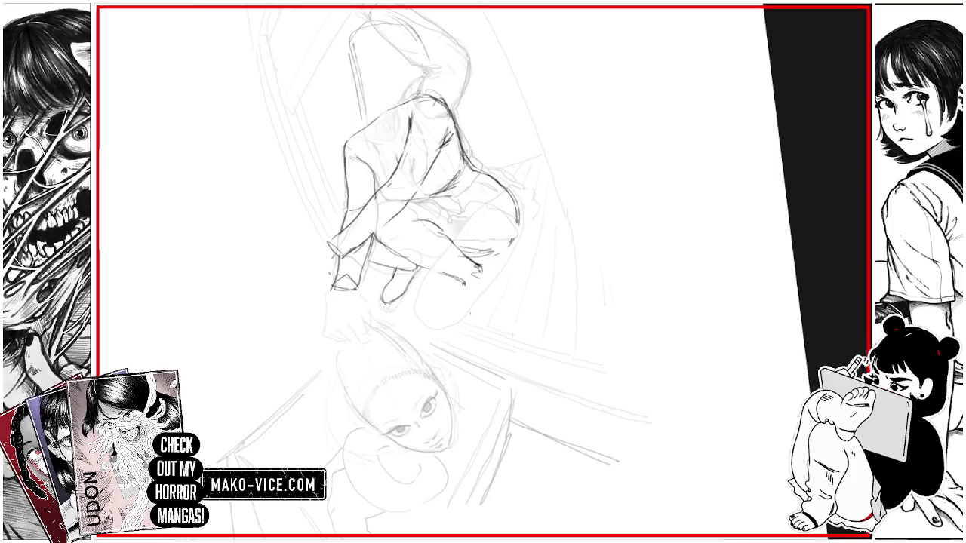
drag(416, 198, 466, 194)
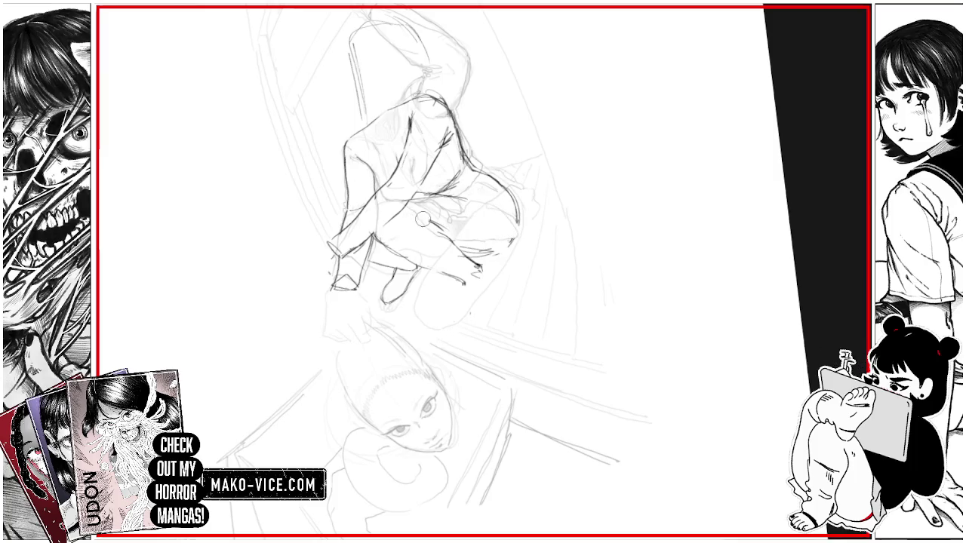
Step: Tilt the canvas view, return it nearly upright, and erase the stray lower-leg stroke by the foot
scroll(532, 218, down, 2)
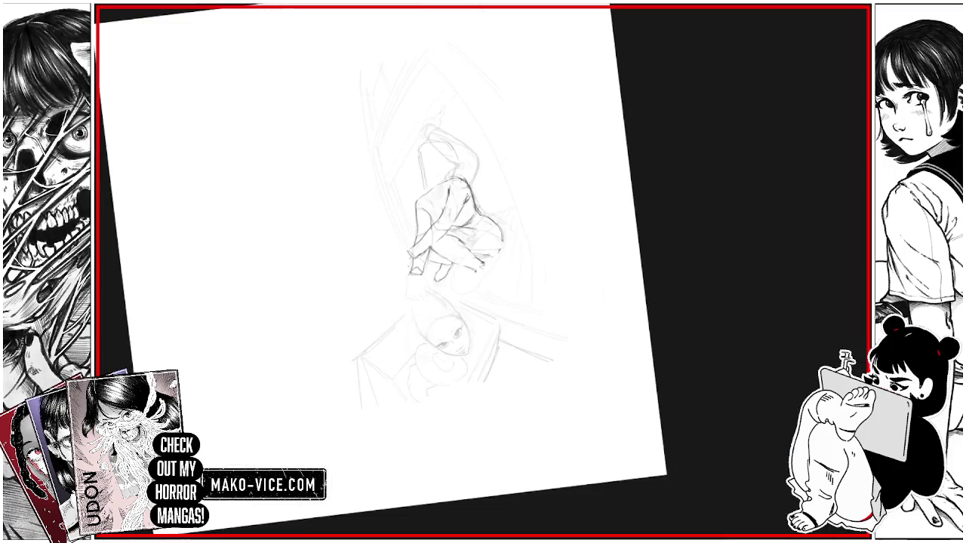
drag(528, 151, 490, 249)
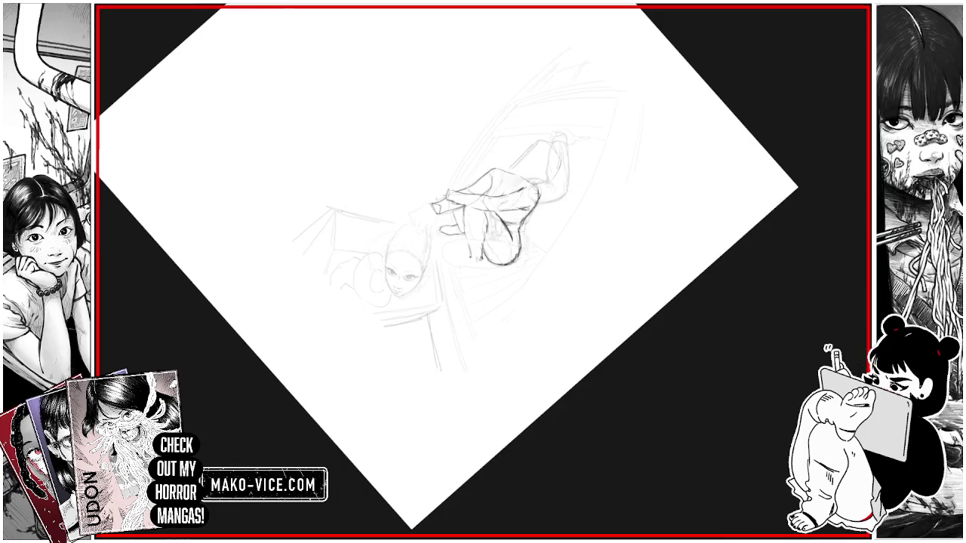
drag(641, 189, 558, 325)
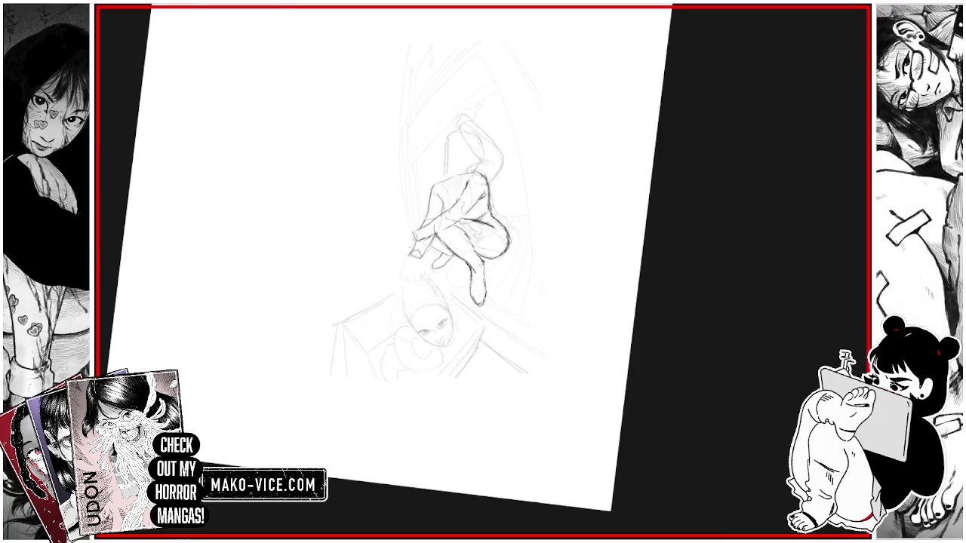
drag(488, 302, 474, 284)
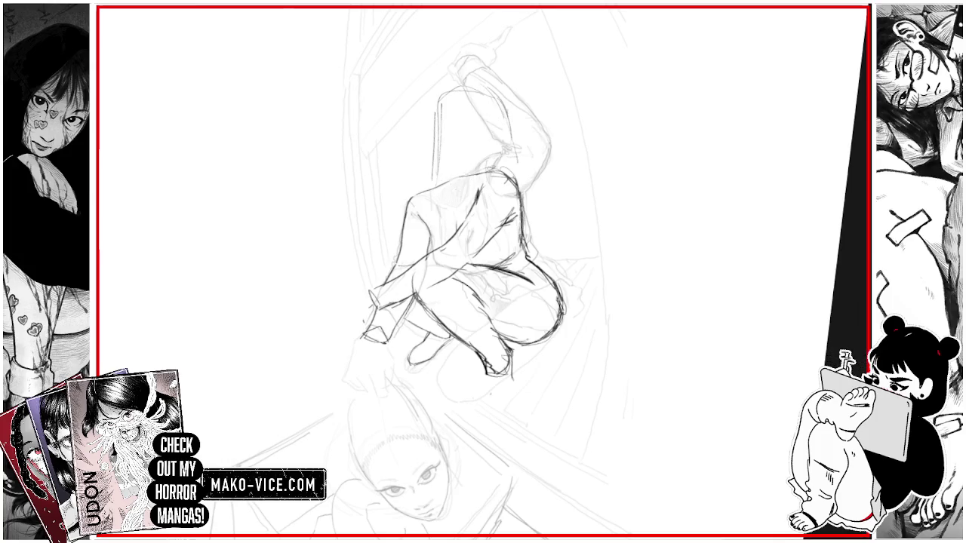
Step: Draw the raised arm over the head, the head's left outline, and the neck and shoulder lines
mouse_move(444, 164)
mouse_down()
mouse_move(437, 109)
mouse_move(498, 113)
mouse_move(486, 181)
mouse_up()
drag(436, 134, 464, 85)
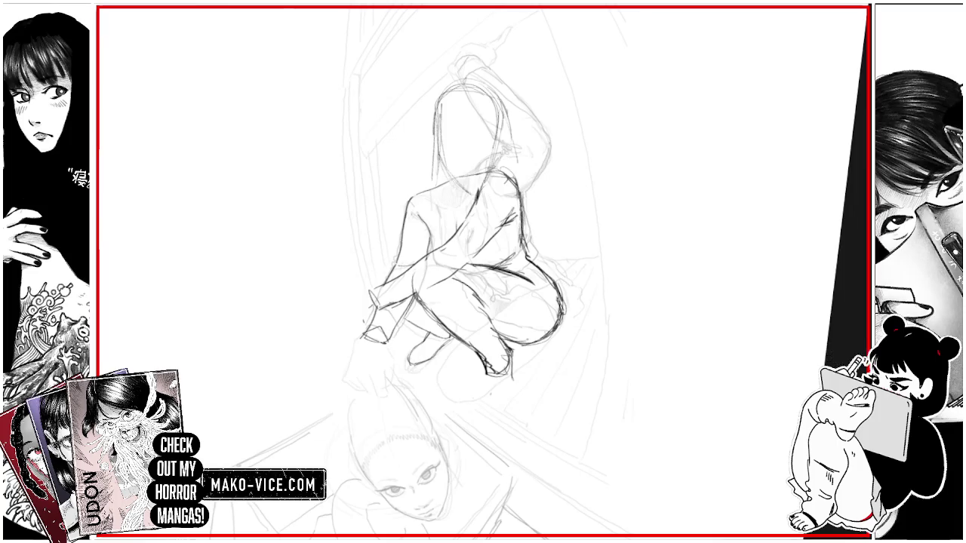
mouse_move(444, 170)
mouse_down()
mouse_move(473, 193)
mouse_move(493, 143)
mouse_up()
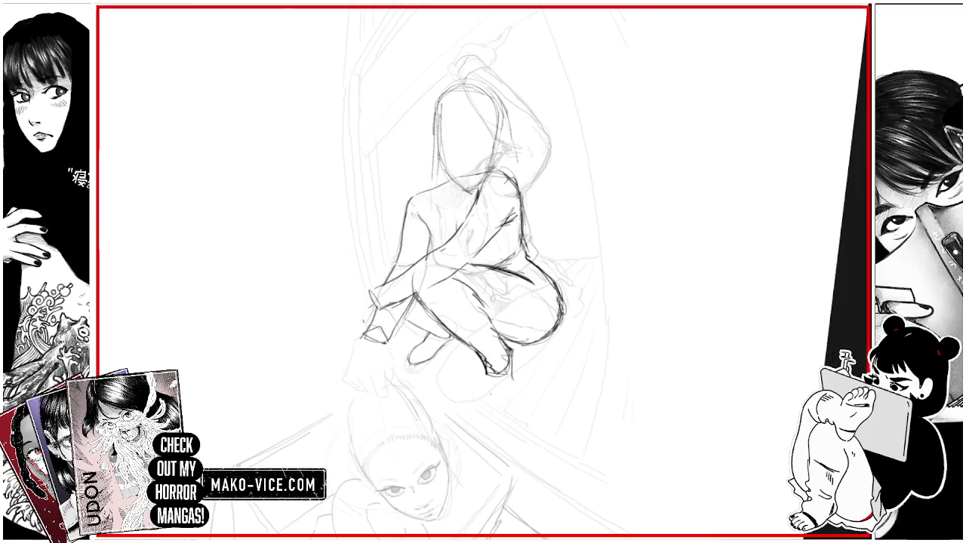
drag(480, 186, 500, 116)
drag(480, 185, 492, 159)
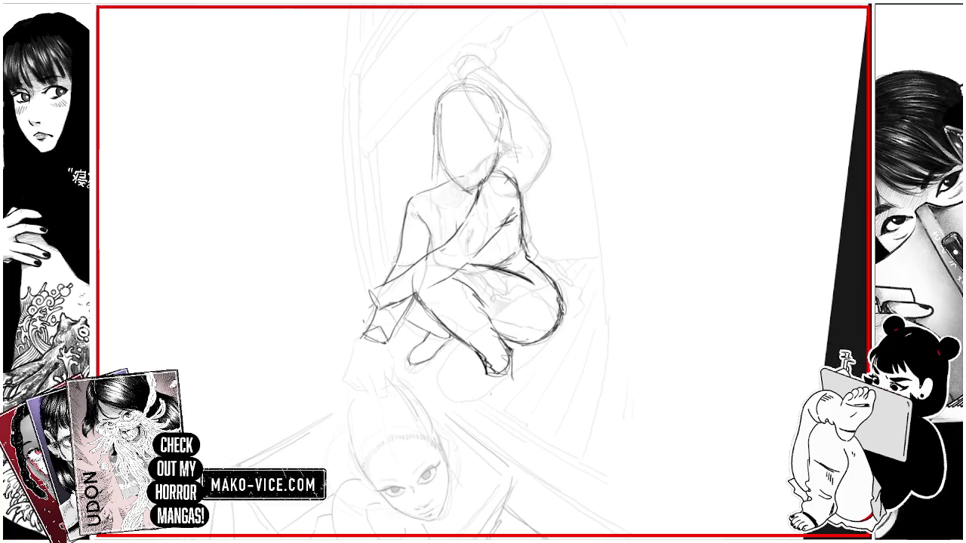
mouse_move(447, 187)
mouse_down()
mouse_move(467, 169)
mouse_move(441, 126)
mouse_move(455, 96)
mouse_move(440, 93)
mouse_up()
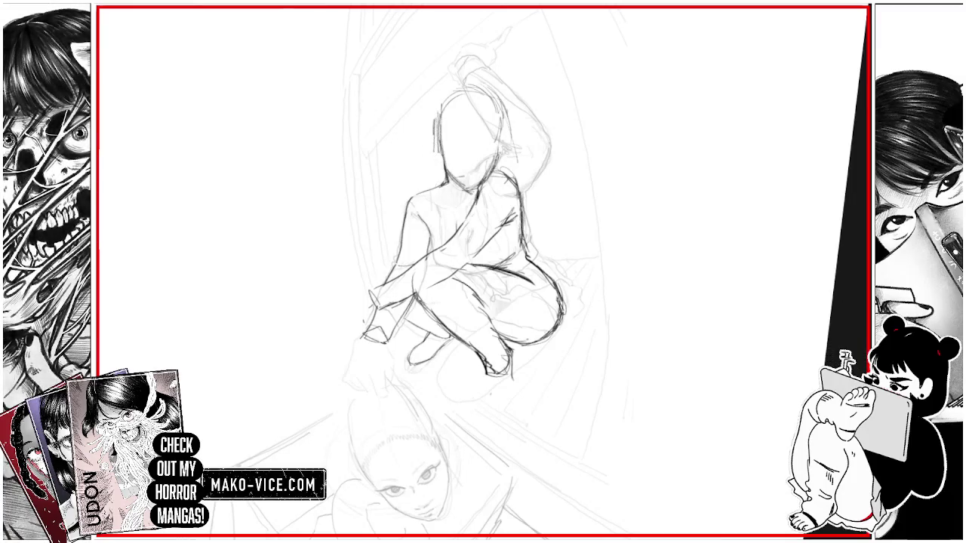
drag(436, 186, 458, 203)
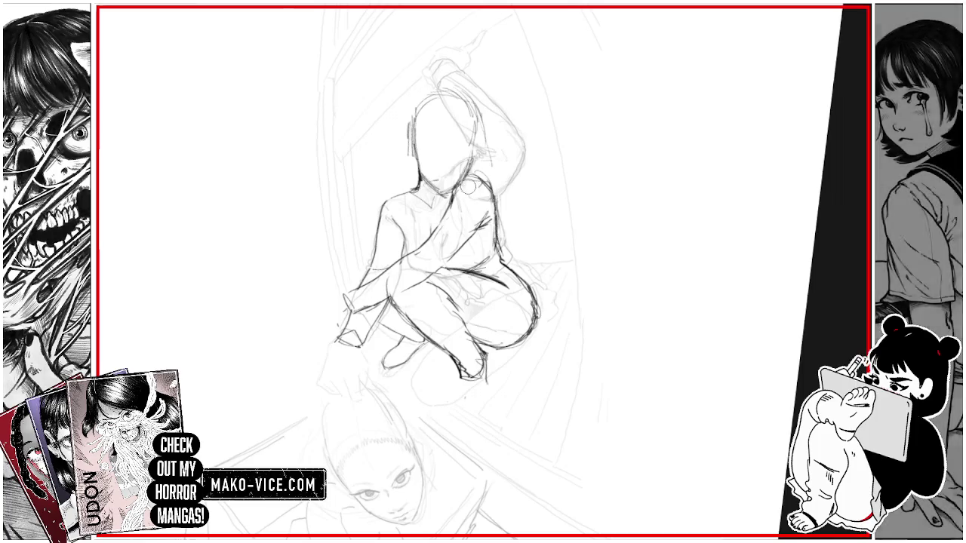
Step: Redraw the raised arm and re-trace the head outline and centre line, then zoom out
mouse_move(485, 120)
mouse_down()
mouse_move(481, 155)
mouse_move(453, 94)
mouse_up()
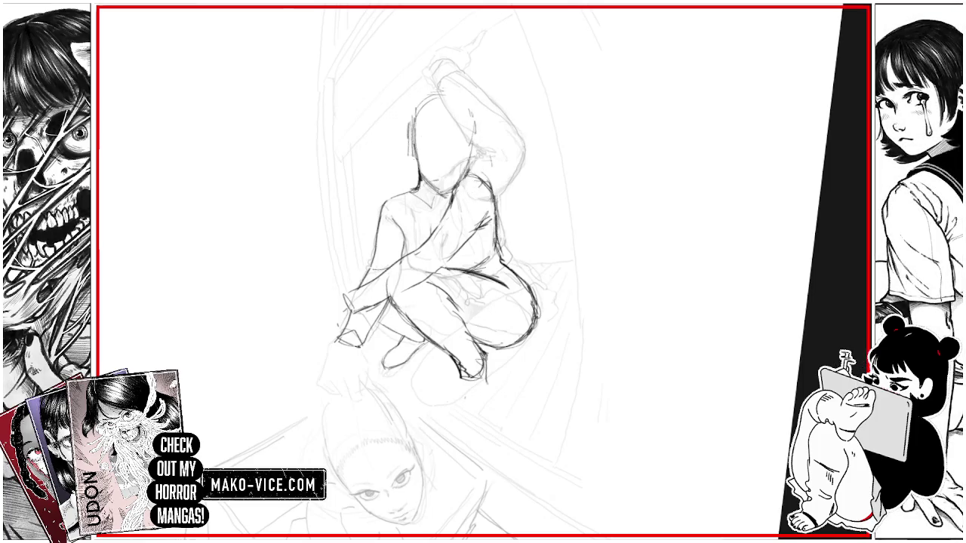
mouse_move(416, 172)
mouse_down()
mouse_move(415, 107)
mouse_move(464, 113)
mouse_move(468, 155)
mouse_up()
drag(414, 105, 455, 98)
mouse_move(451, 101)
mouse_down()
mouse_move(472, 143)
mouse_move(445, 187)
mouse_up()
key(ctrl+minus)
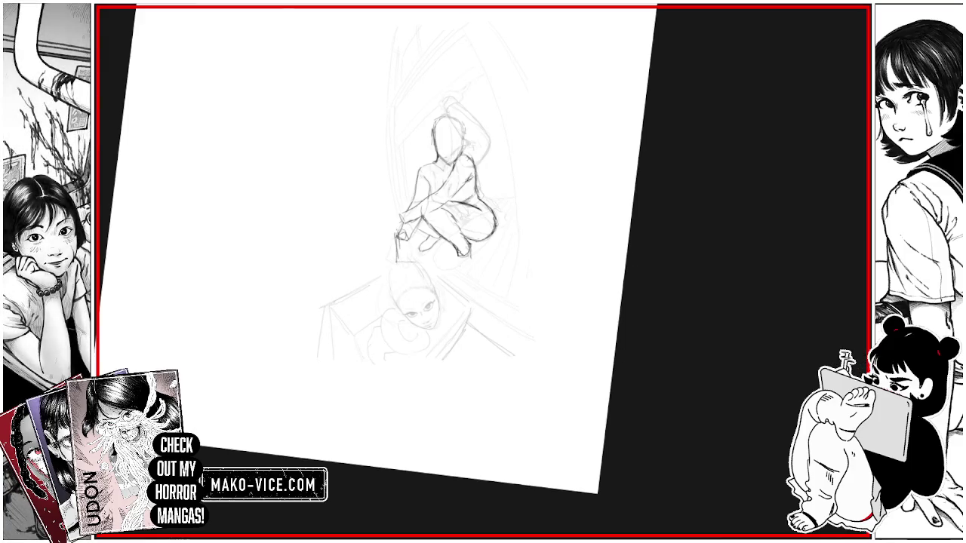
Step: Sketch and darken the lower leg and calf with a knee mark, plus a stroke near the lower arm
drag(408, 239, 415, 261)
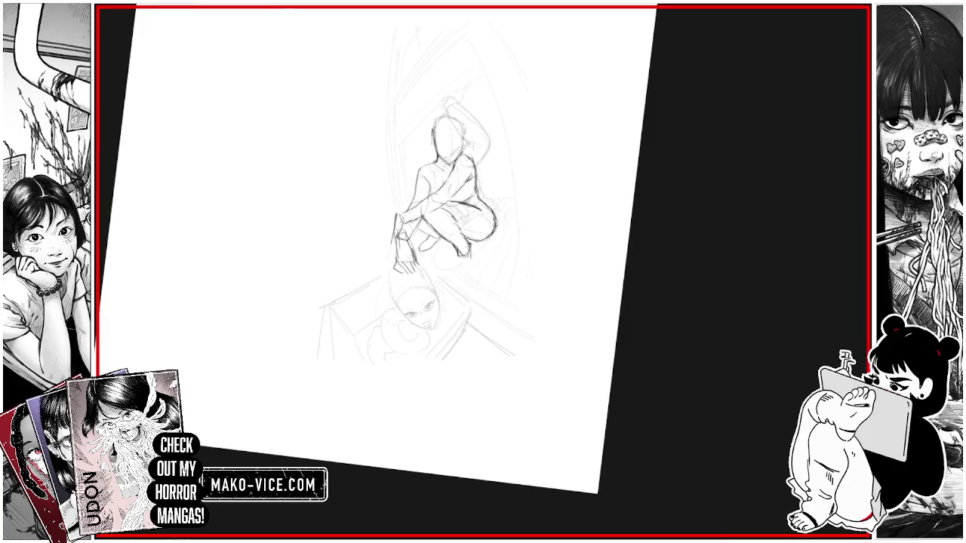
scroll(483, 272, up, 3)
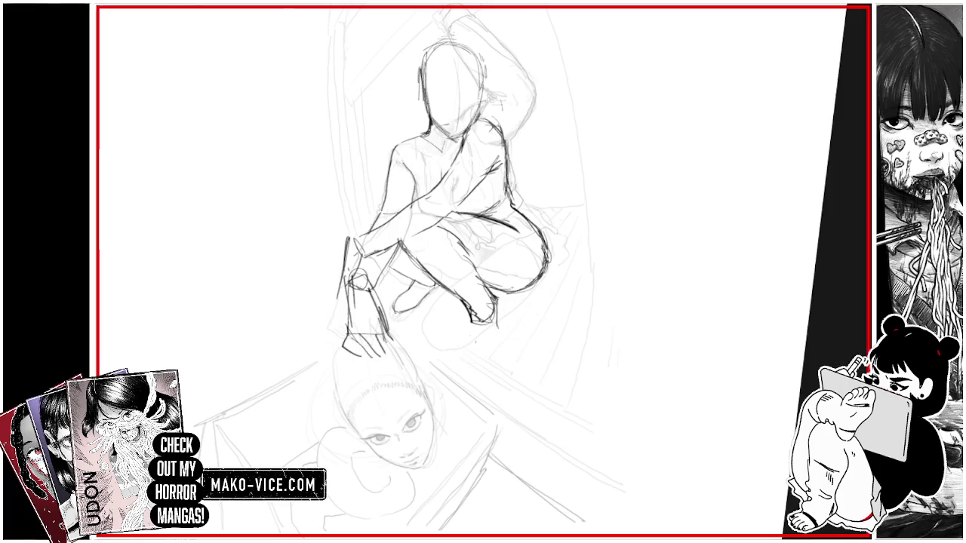
mouse_move(462, 358)
mouse_down()
mouse_move(467, 384)
mouse_move(481, 386)
mouse_up()
mouse_move(496, 324)
mouse_down()
mouse_move(494, 368)
mouse_move(491, 358)
mouse_up()
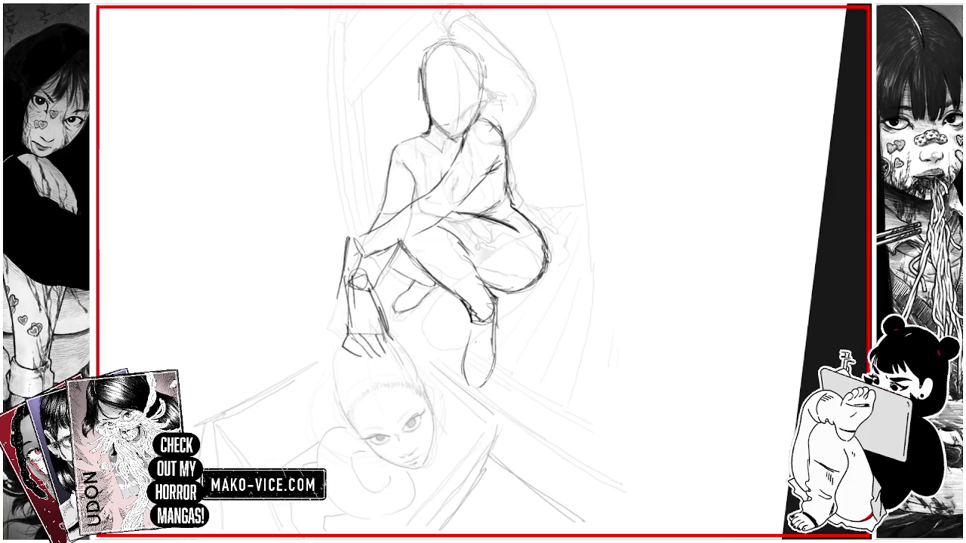
drag(495, 297, 491, 338)
drag(489, 315, 473, 324)
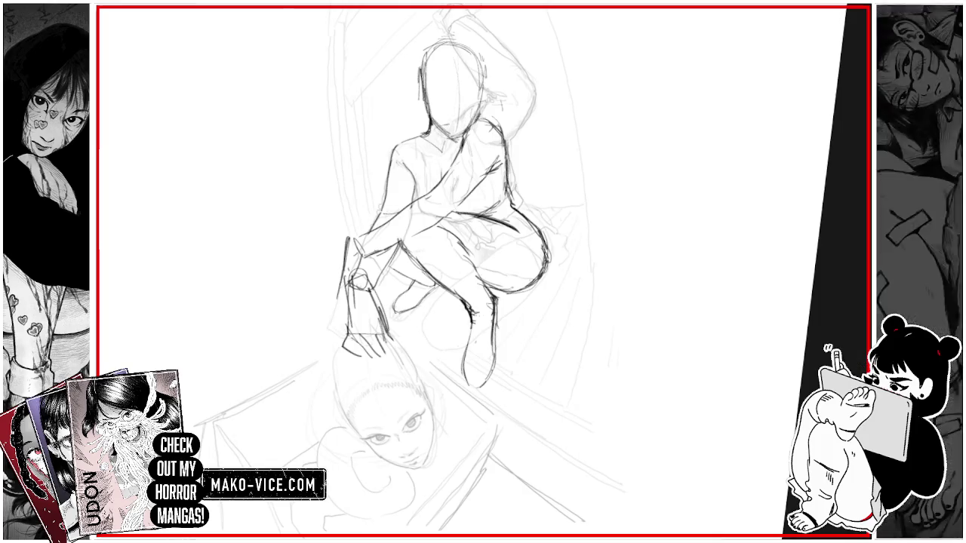
drag(490, 302, 491, 335)
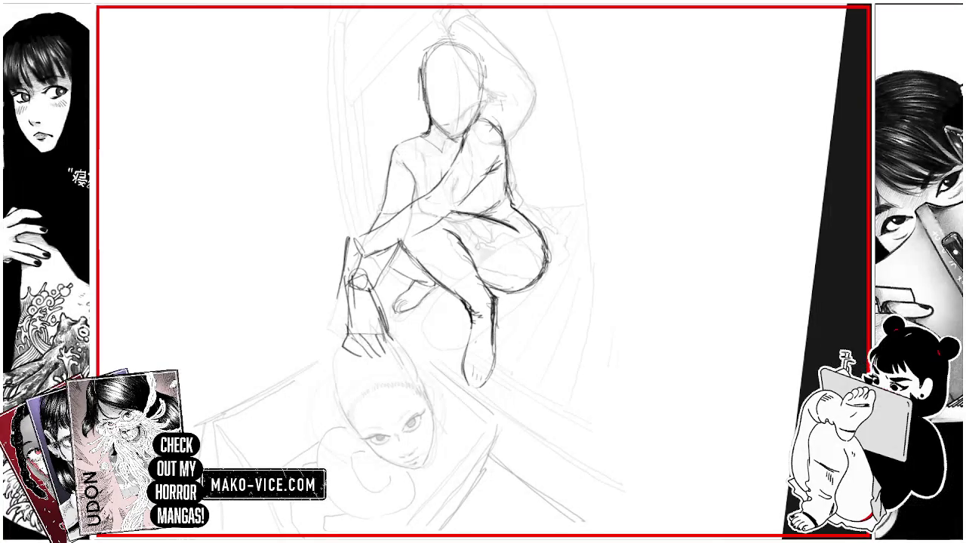
Step: Darken the torso, neck and shoulder lines, mark a small X, and redo the lower-leg marks
drag(419, 179, 414, 199)
drag(423, 148, 442, 146)
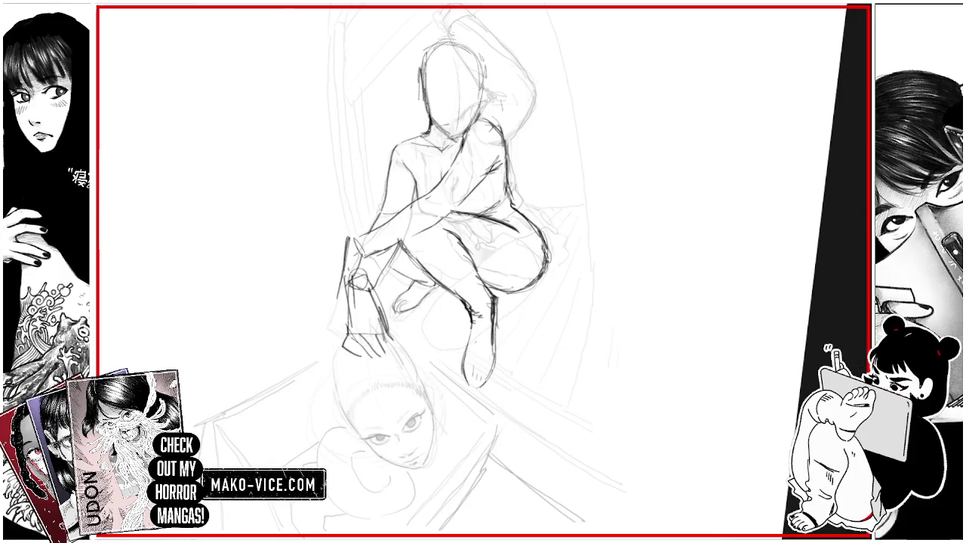
mouse_move(530, 335)
mouse_down()
mouse_move(551, 318)
mouse_move(549, 332)
mouse_up()
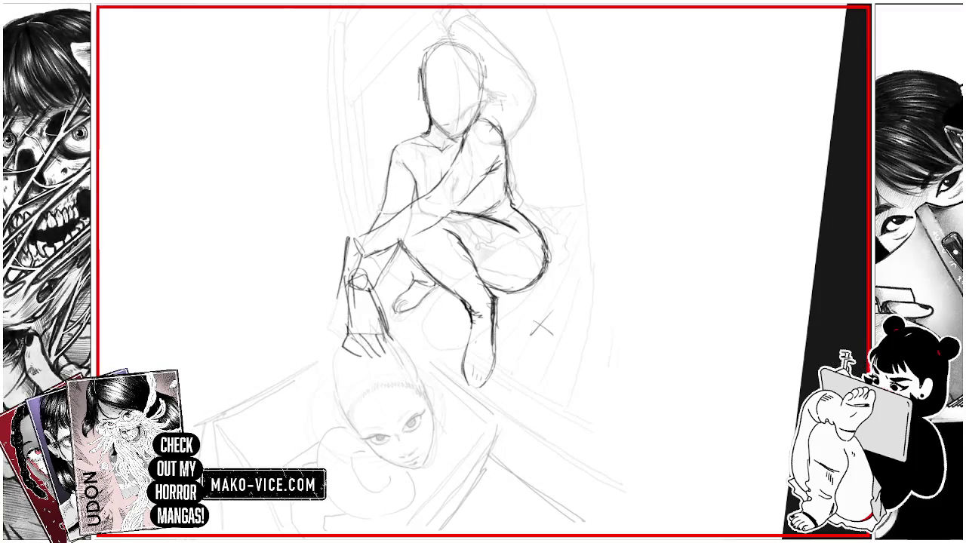
drag(399, 253, 411, 274)
key(ctrl+z)
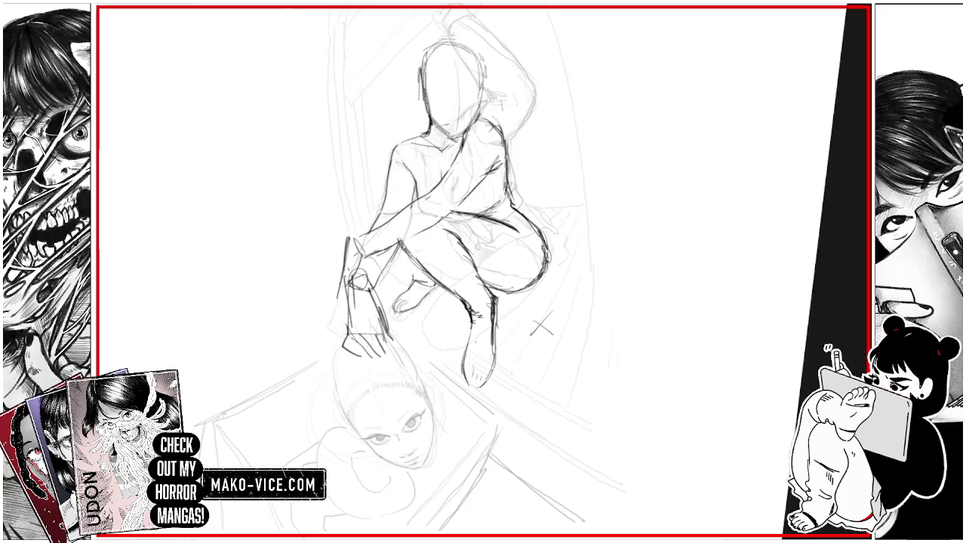
drag(389, 263, 415, 277)
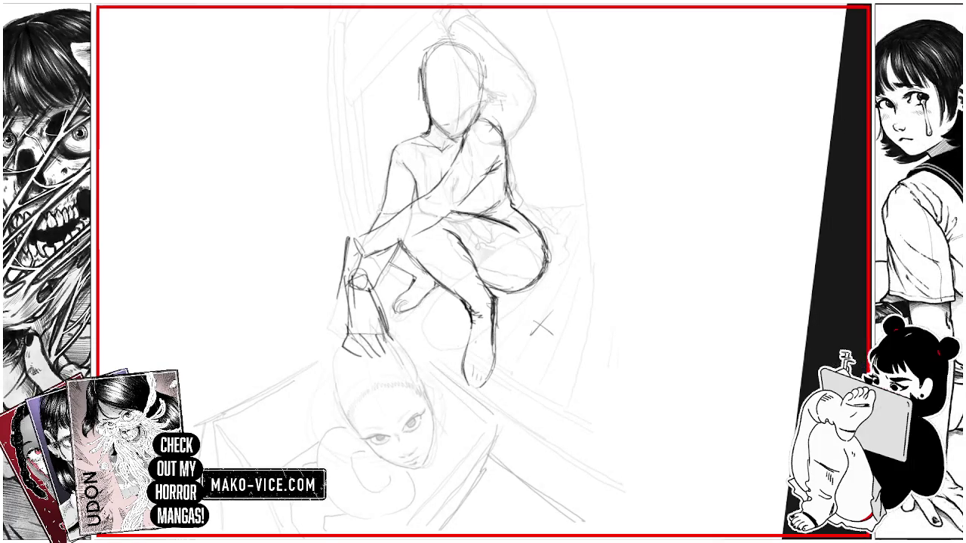
drag(415, 277, 390, 262)
mouse_move(379, 214)
mouse_down()
mouse_move(366, 231)
mouse_move(357, 222)
mouse_up()
key(ctrl+z)
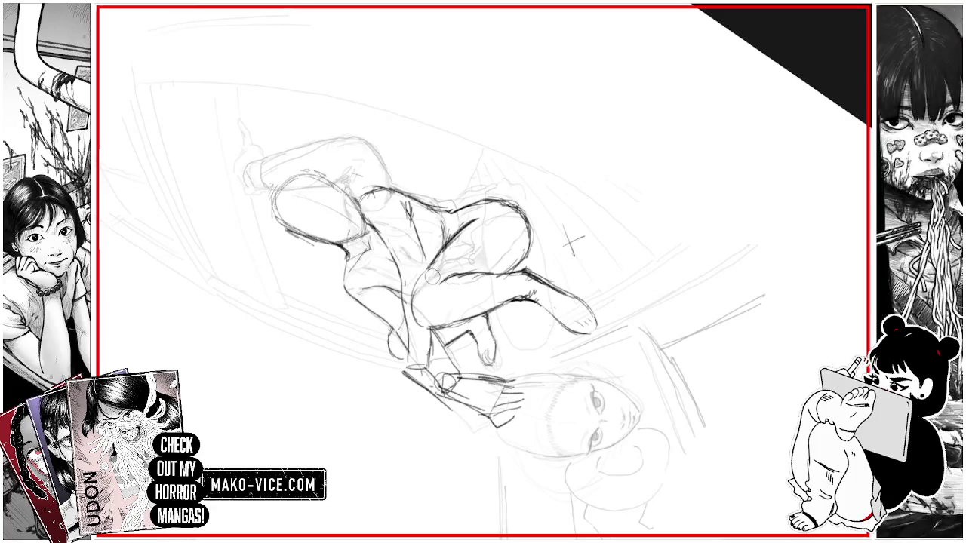
Step: Darken the leg contour and knee, straighten the view, and lasso the hand for transforming
mouse_move(442, 252)
mouse_down()
mouse_move(413, 327)
mouse_move(410, 296)
mouse_up()
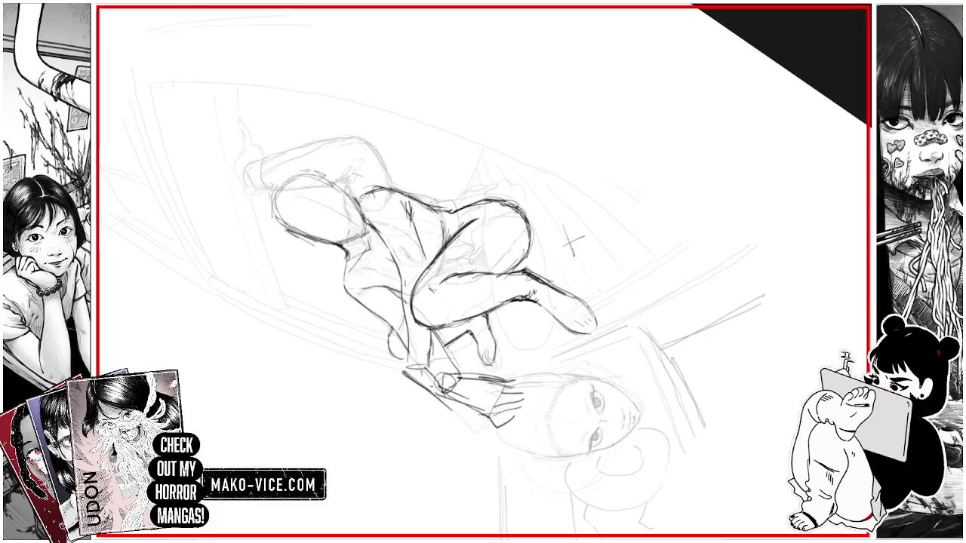
mouse_move(427, 329)
mouse_down()
mouse_move(456, 322)
mouse_move(452, 311)
mouse_up()
mouse_move(572, 240)
mouse_down()
mouse_move(523, 330)
mouse_move(445, 340)
mouse_move(428, 322)
mouse_move(528, 334)
mouse_move(522, 341)
mouse_up()
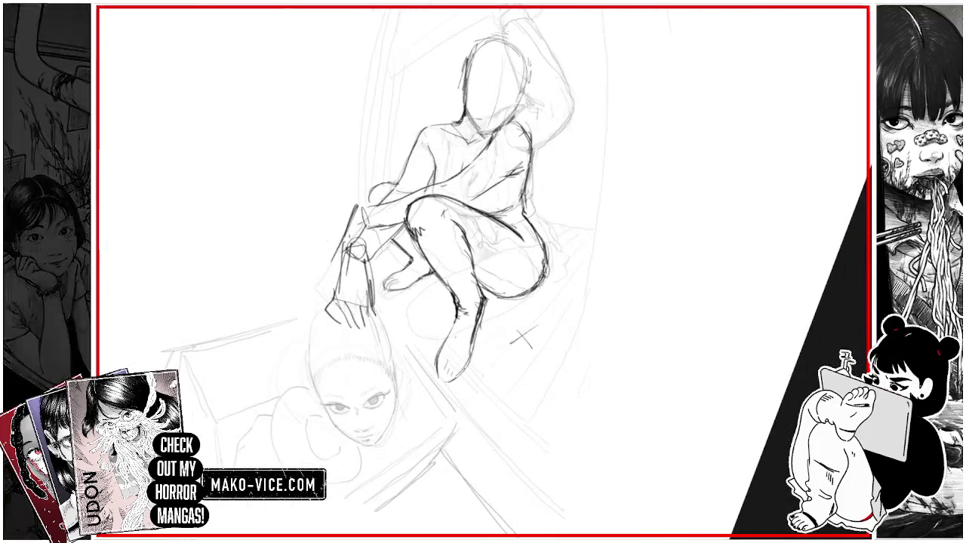
drag(357, 261, 382, 274)
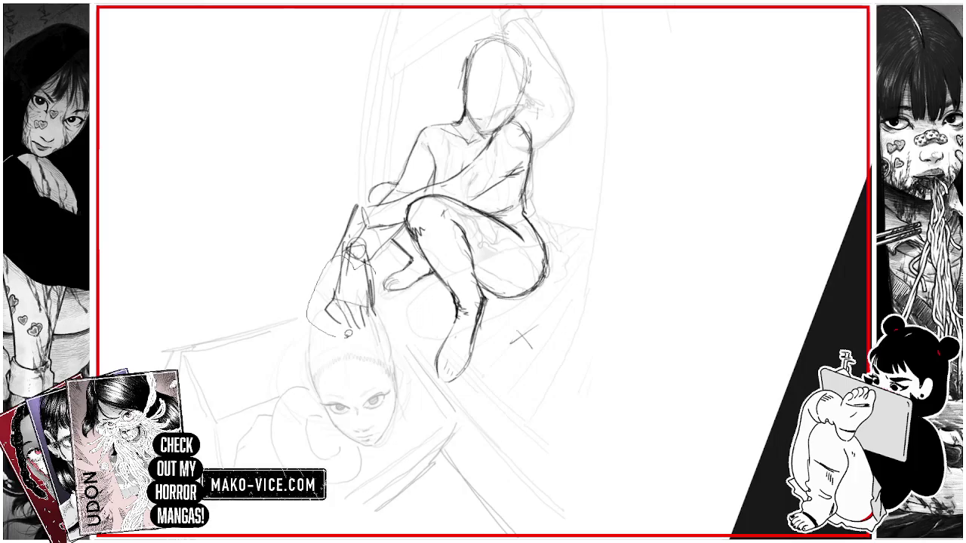
drag(331, 249, 355, 172)
click(402, 370)
Step: Commit the hand rotation, darken the knee, then move and tilt the lying figure against the crouching one
key(Return)
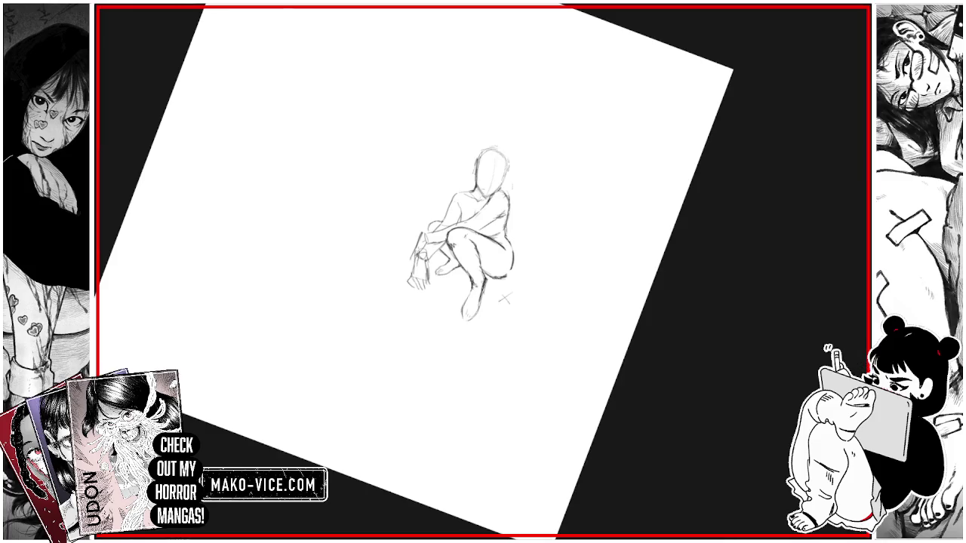
drag(510, 245, 512, 269)
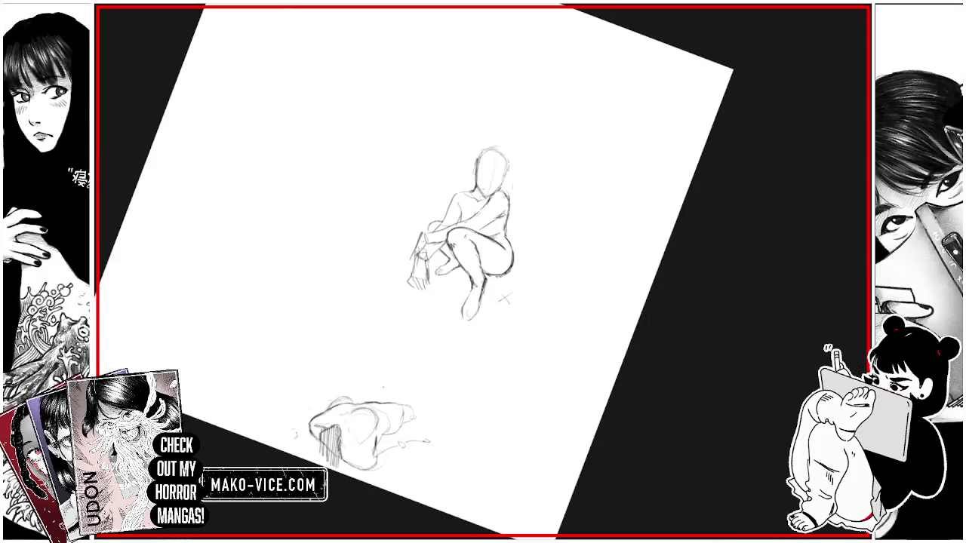
key(ctrl+t)
drag(395, 432, 550, 318)
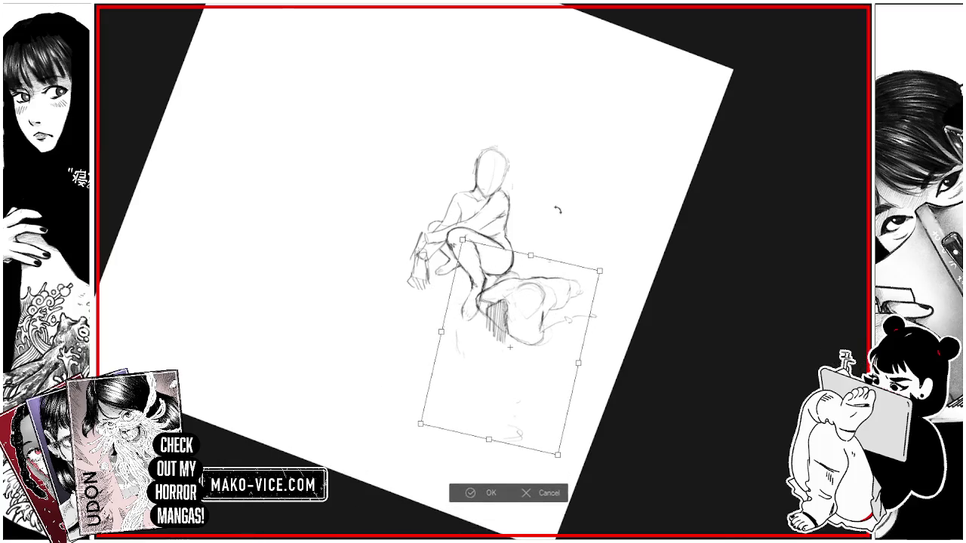
mouse_move(555, 209)
mouse_down()
mouse_move(566, 290)
mouse_move(570, 283)
mouse_up()
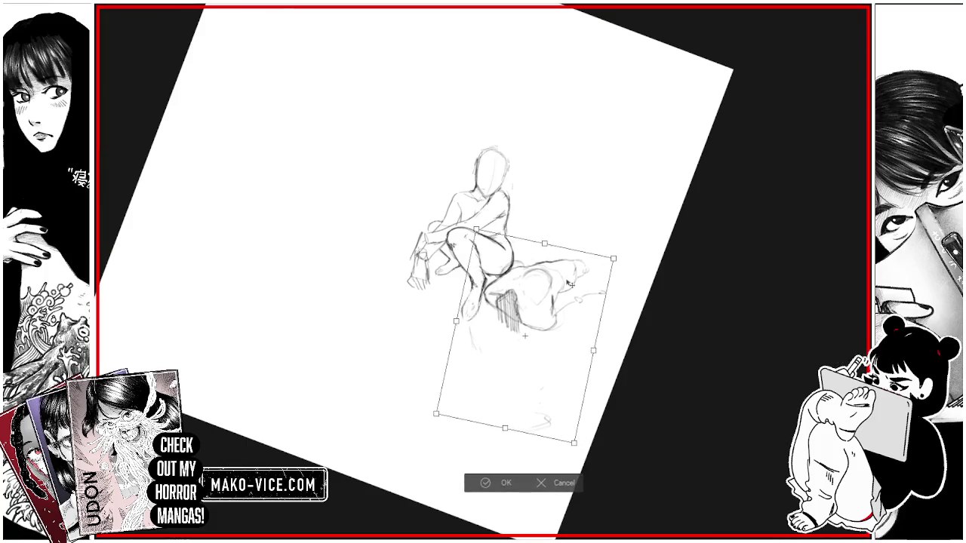
click(504, 483)
Step: Zoom in and rework the hatching under the seat
scroll(552, 252, up, 3)
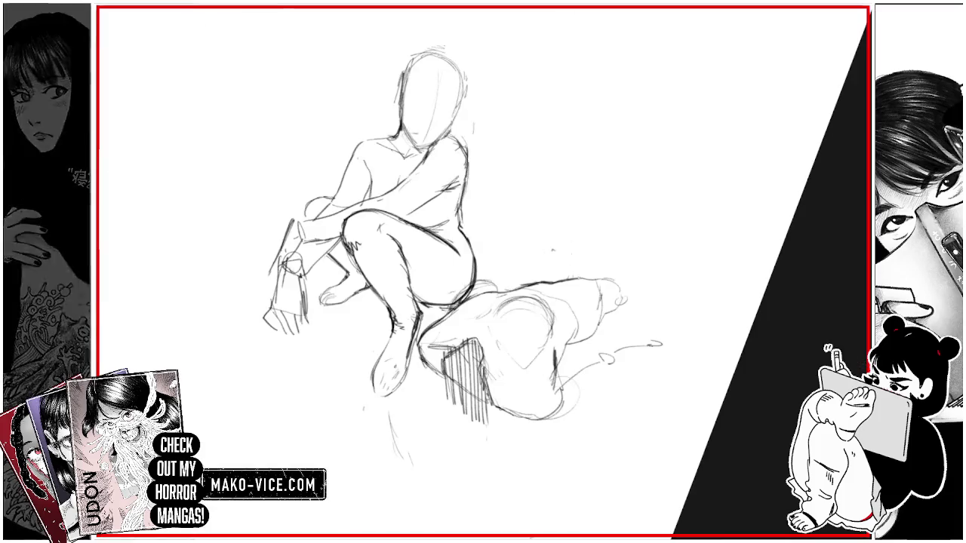
drag(494, 430, 475, 393)
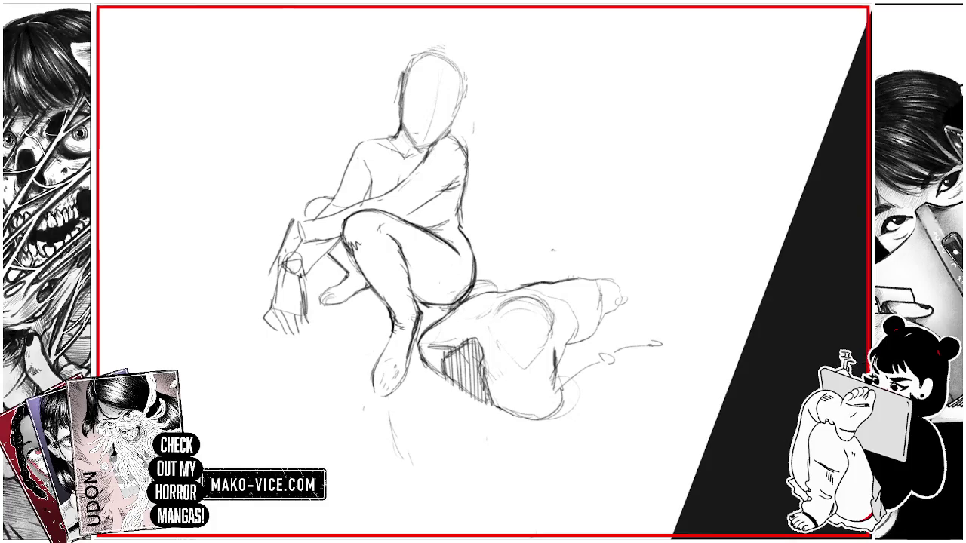
scroll(483, 272, down, 3)
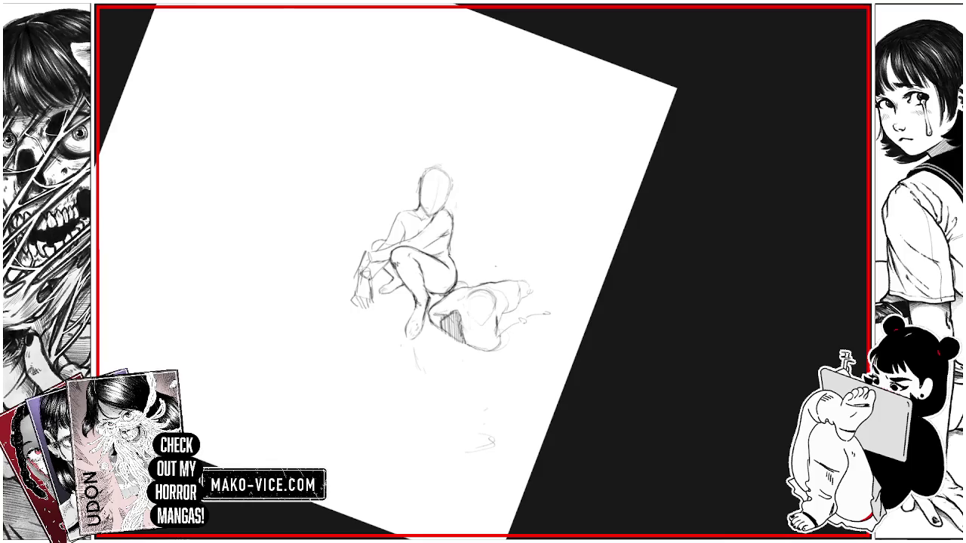
Step: Sketch curved strokes below the figure and sweep them into a rounded mound outline
drag(354, 311, 353, 324)
drag(353, 317, 344, 357)
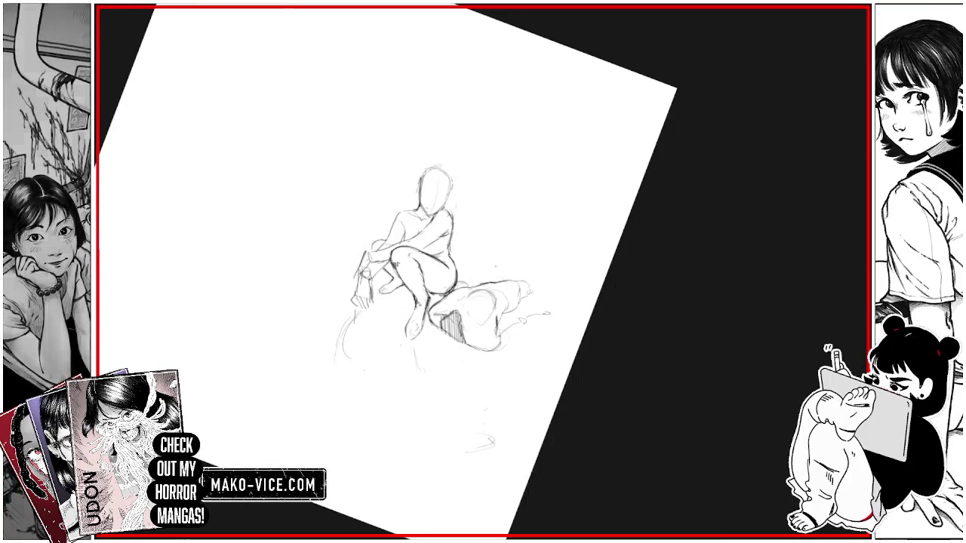
drag(451, 343, 396, 386)
drag(455, 349, 428, 393)
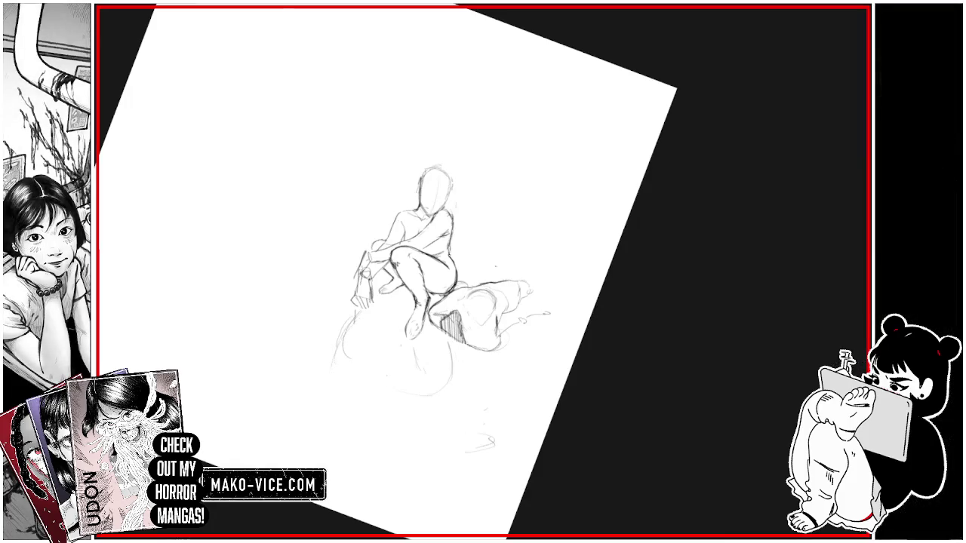
drag(451, 399, 392, 388)
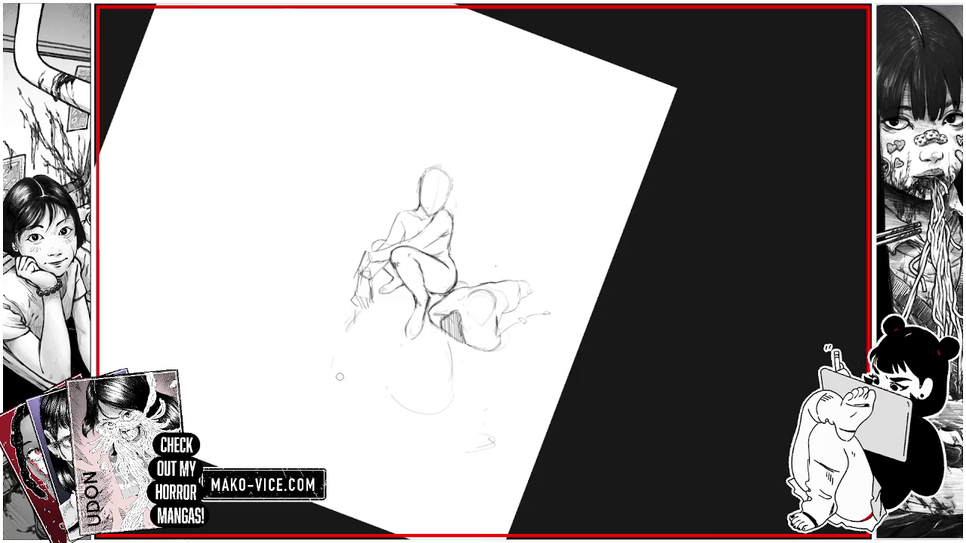
mouse_move(368, 367)
mouse_down()
mouse_move(398, 395)
mouse_move(456, 364)
mouse_move(386, 395)
mouse_move(449, 326)
mouse_up()
drag(455, 359, 458, 332)
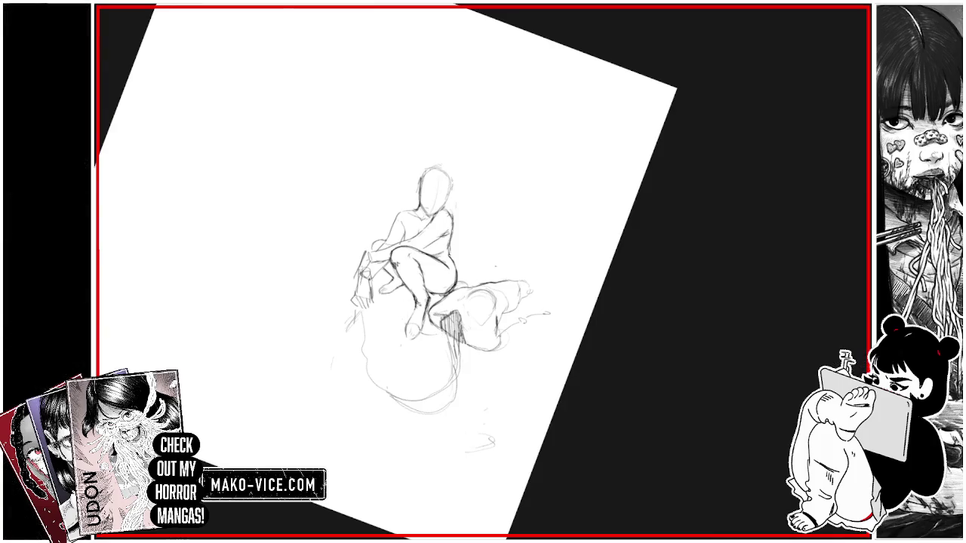
drag(365, 308, 367, 335)
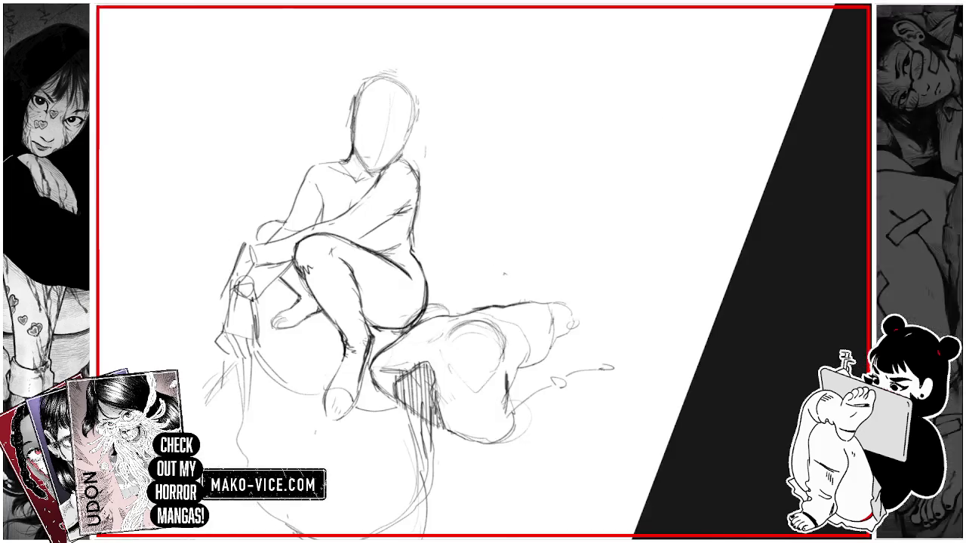
Step: Erase part of the lying figure's back contour and redraw it darker
mouse_move(557, 310)
mouse_down()
mouse_move(517, 297)
mouse_move(565, 302)
mouse_move(527, 309)
mouse_move(546, 311)
mouse_move(545, 356)
mouse_up()
mouse_move(515, 305)
mouse_down()
mouse_move(545, 300)
mouse_move(551, 338)
mouse_up()
drag(520, 304, 546, 301)
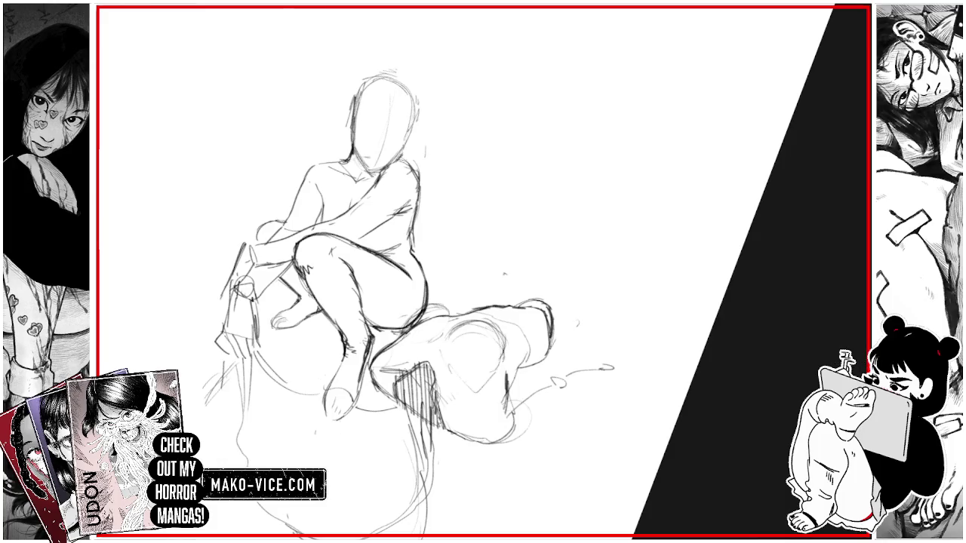
Step: Rotate the view, darken the toe and leg outline, and sketch a hand shape at the lying figure's right end
drag(603, 188, 664, 294)
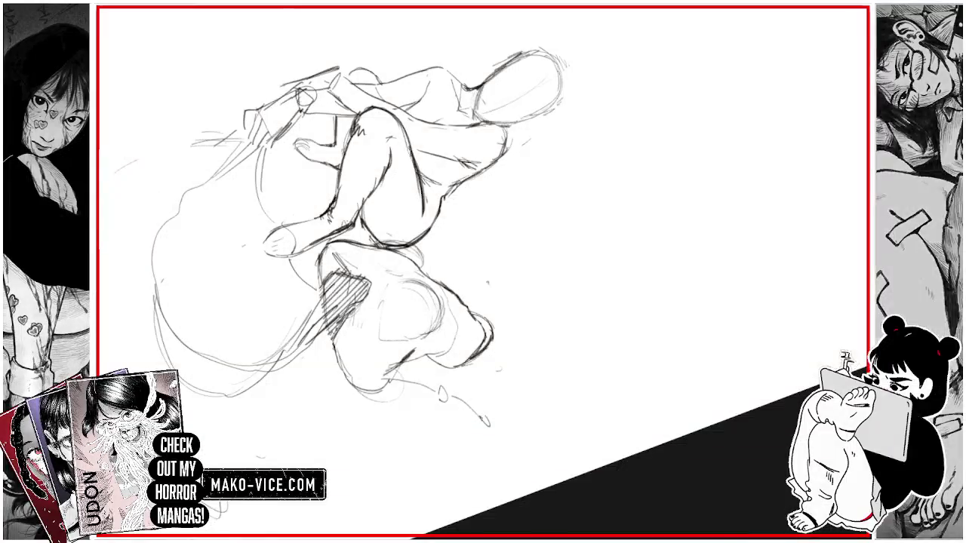
drag(483, 336, 494, 353)
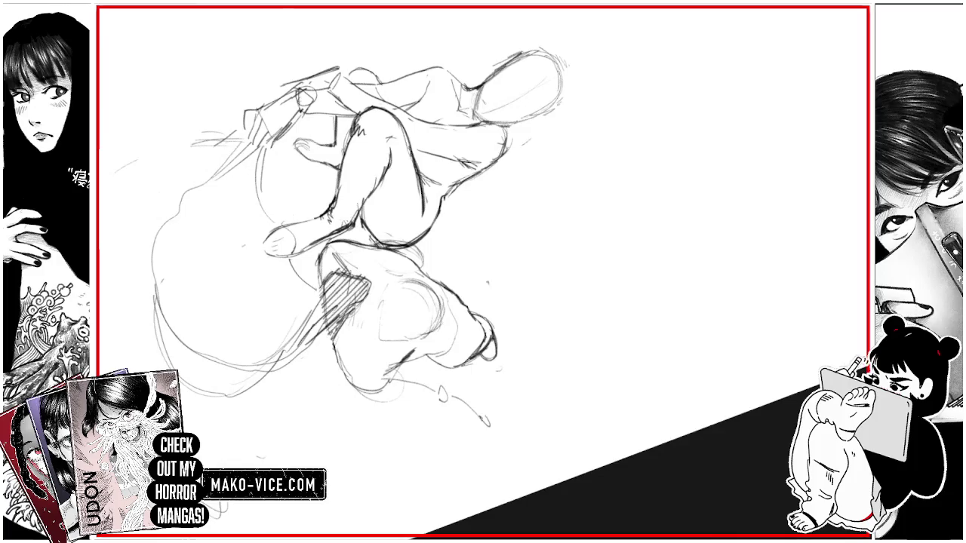
drag(453, 292, 476, 315)
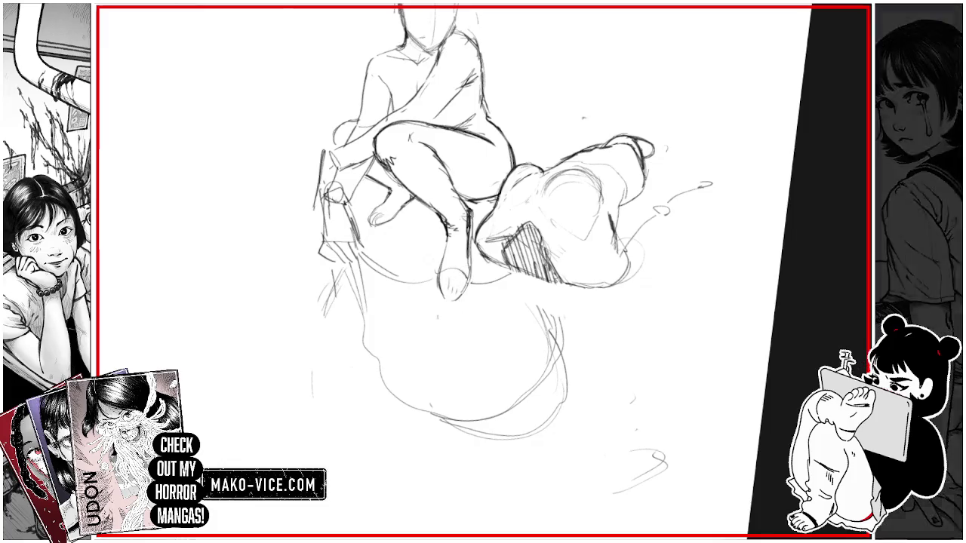
drag(617, 229, 650, 205)
mouse_move(632, 258)
mouse_down()
mouse_move(653, 227)
mouse_move(649, 200)
mouse_up()
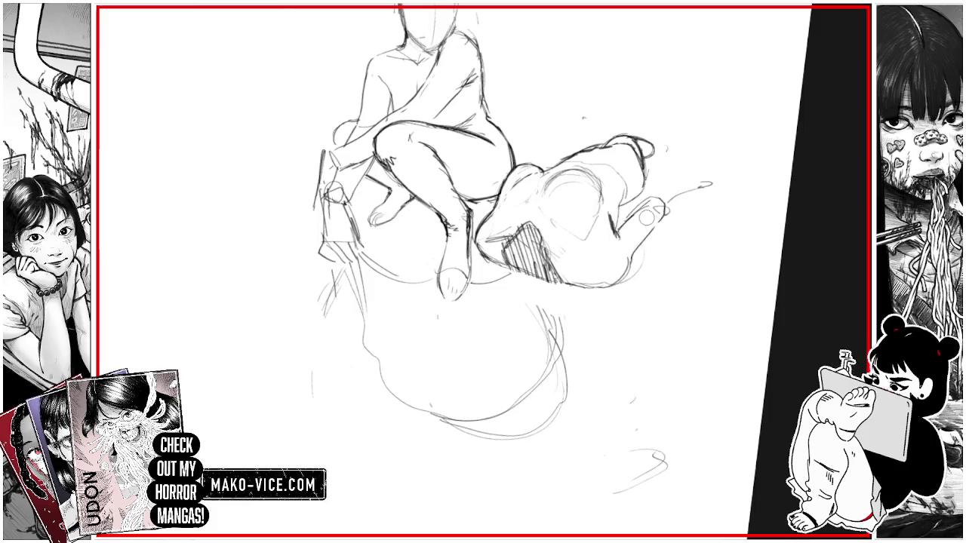
Step: Darken the hand stroke, the reclining figure's arm outline and the hatched shoulder edge
scroll(483, 272, down, 3)
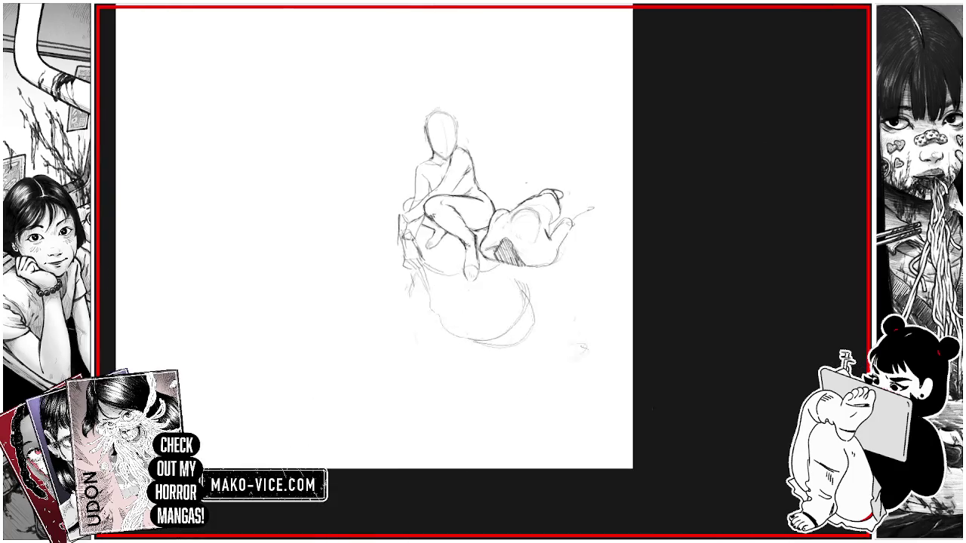
mouse_move(529, 189)
mouse_down()
mouse_move(618, 316)
mouse_move(528, 189)
mouse_up()
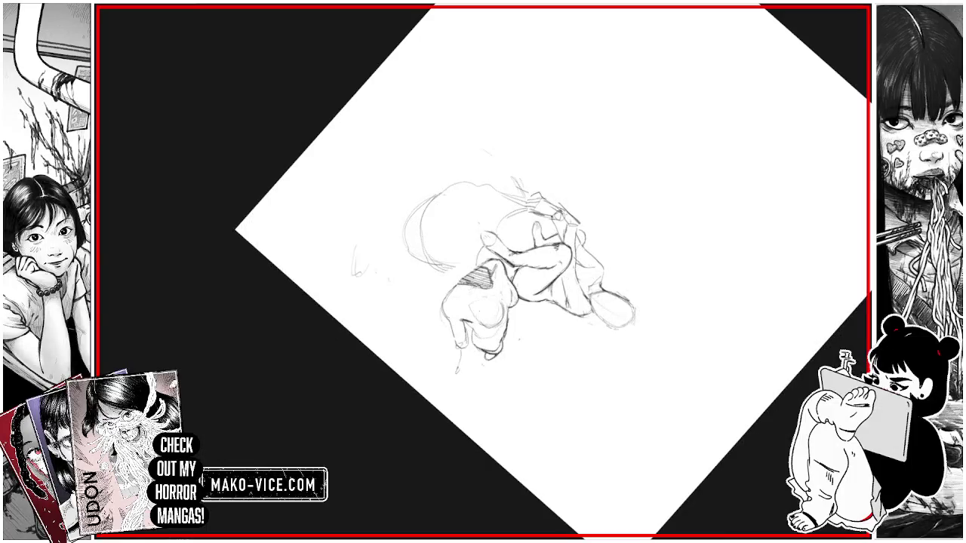
scroll(528, 227, up, 3)
mouse_move(448, 348)
mouse_down()
mouse_move(443, 379)
mouse_move(454, 396)
mouse_move(453, 332)
mouse_up()
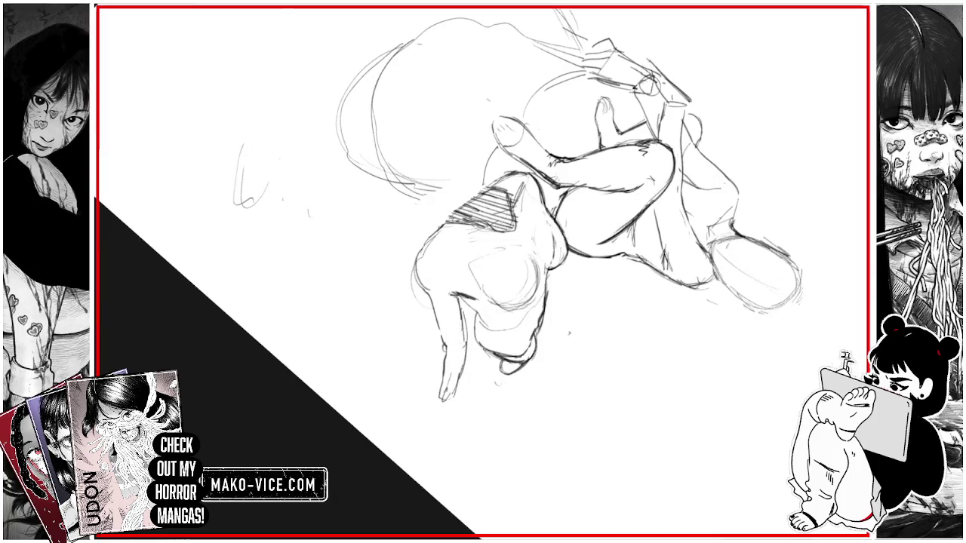
mouse_move(420, 287)
mouse_down()
mouse_move(422, 246)
mouse_move(444, 224)
mouse_up()
drag(410, 255, 422, 240)
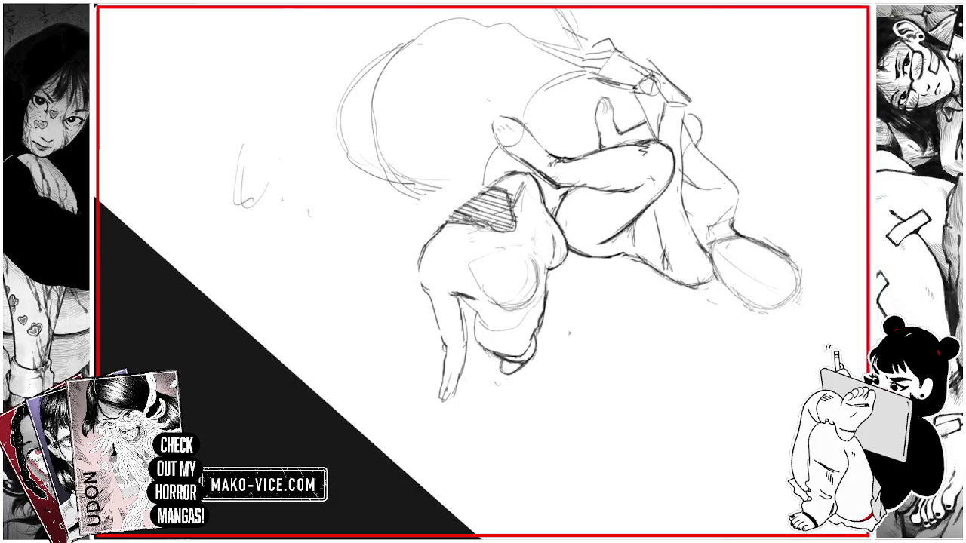
drag(419, 290, 427, 243)
drag(422, 261, 448, 221)
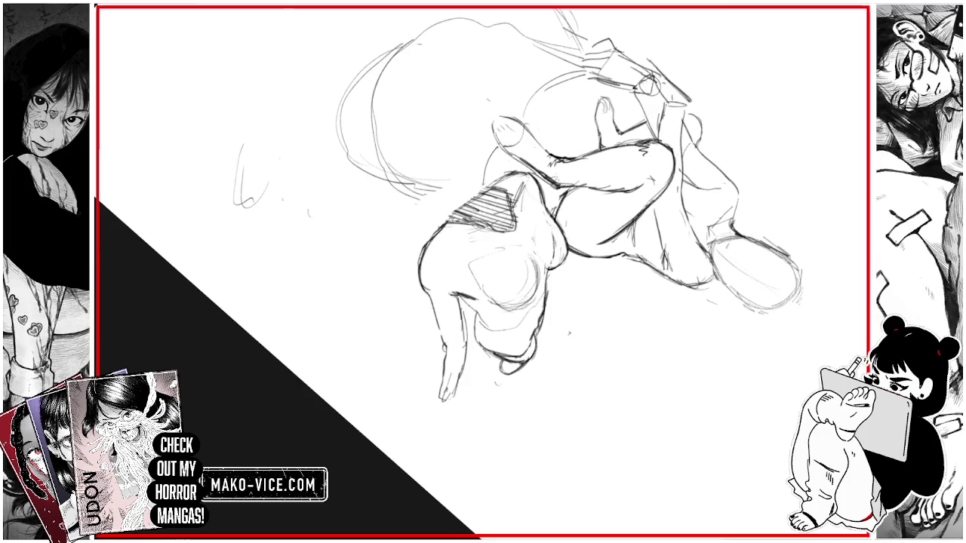
drag(488, 189, 527, 167)
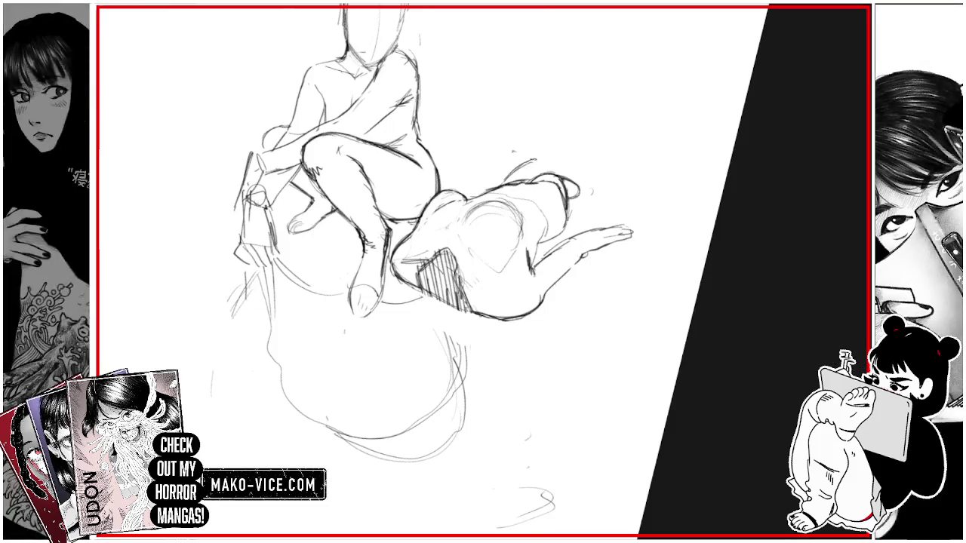
Step: Add short strokes and small marks at the reclining figure's feet
drag(537, 161, 546, 171)
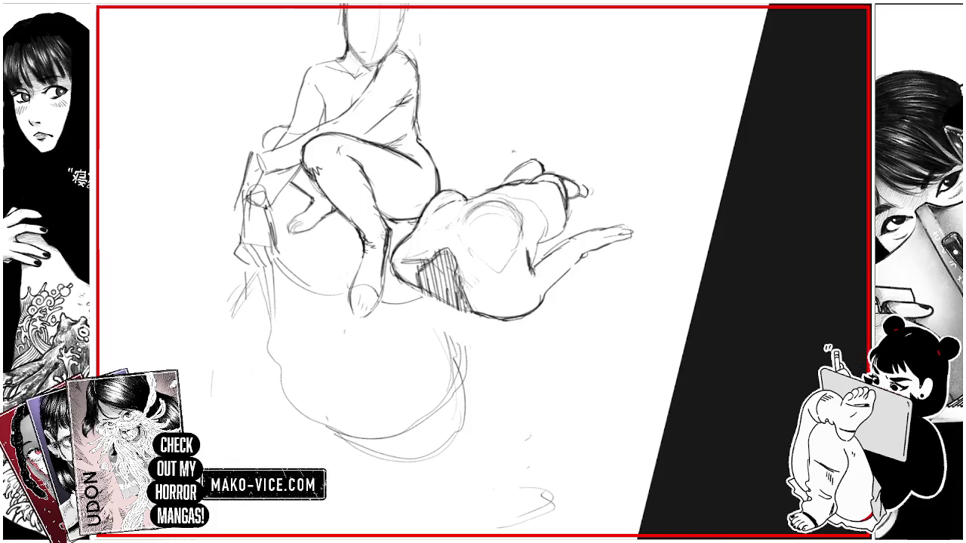
drag(577, 180, 599, 205)
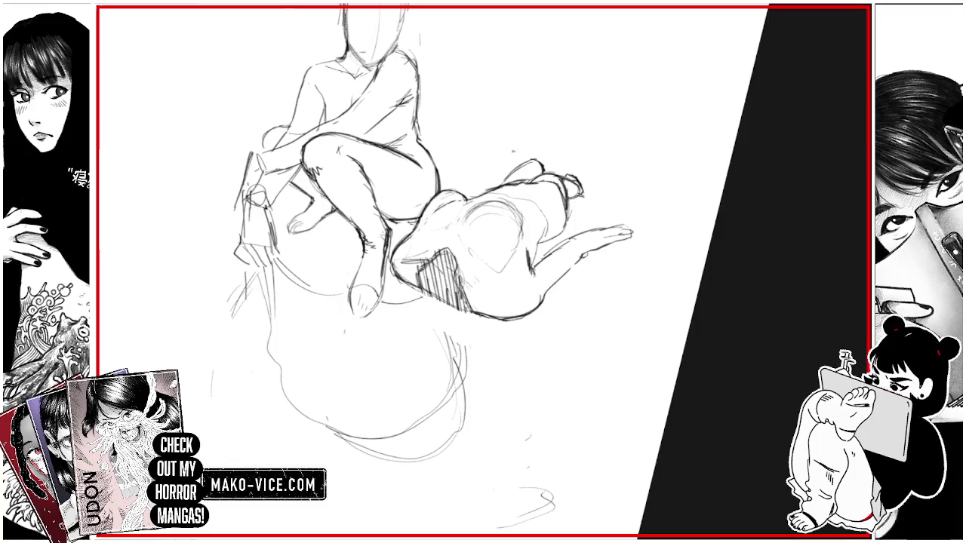
mouse_move(517, 166)
mouse_down()
mouse_move(523, 175)
mouse_move(548, 151)
mouse_move(534, 168)
mouse_move(523, 139)
mouse_up()
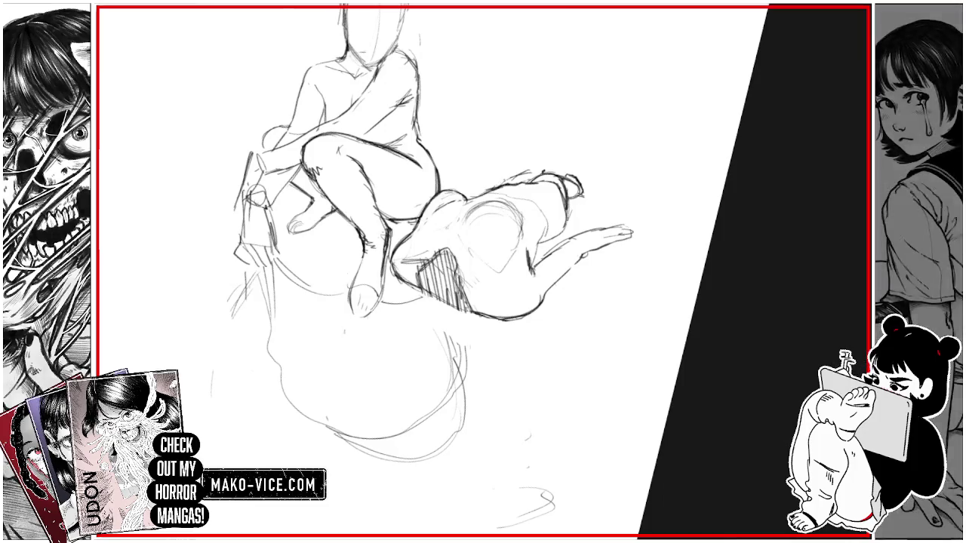
Step: Draw dark edges on the mound's left side, extend the ground line and reinforce the back line
scroll(578, 124, down, 2)
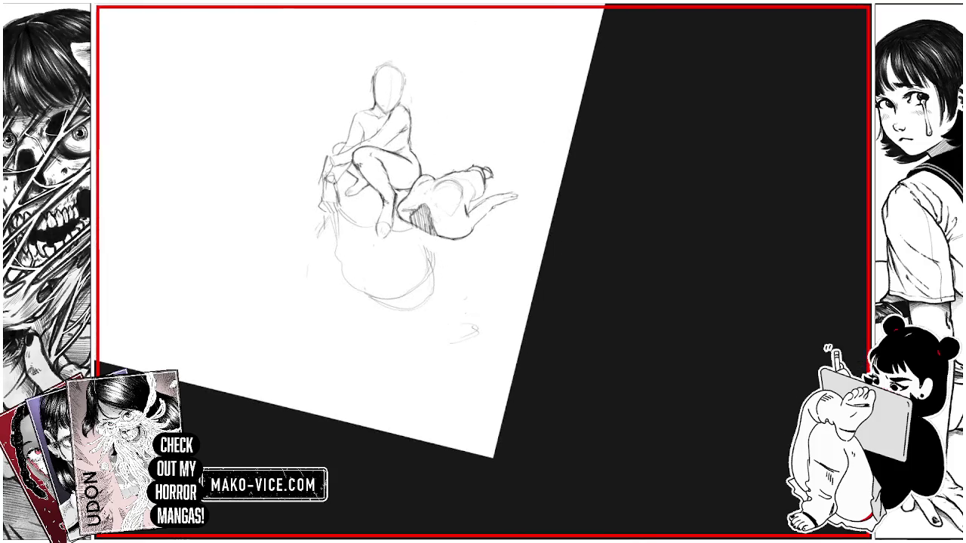
scroll(472, 158, up, 2)
scroll(472, 158, up, 1)
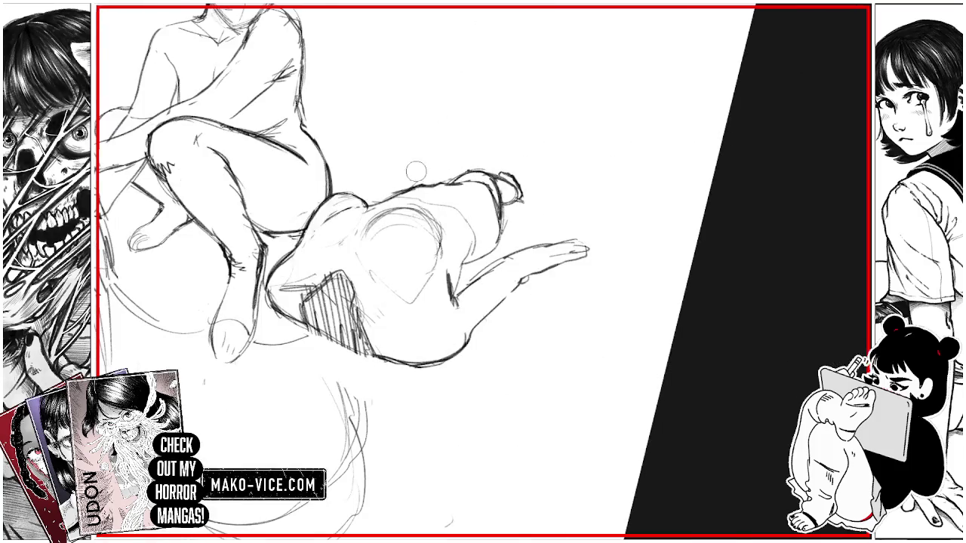
scroll(423, 271, down, 2)
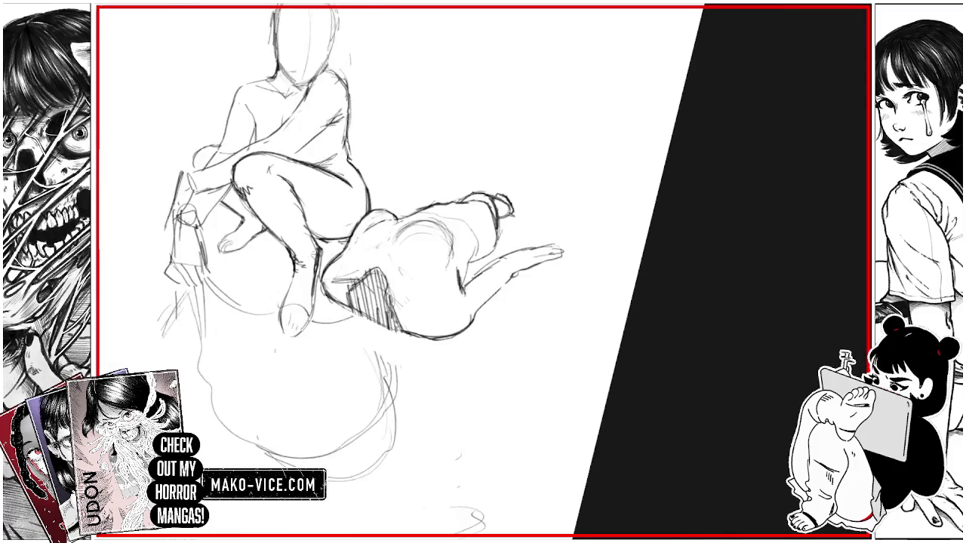
scroll(423, 272, down, 3)
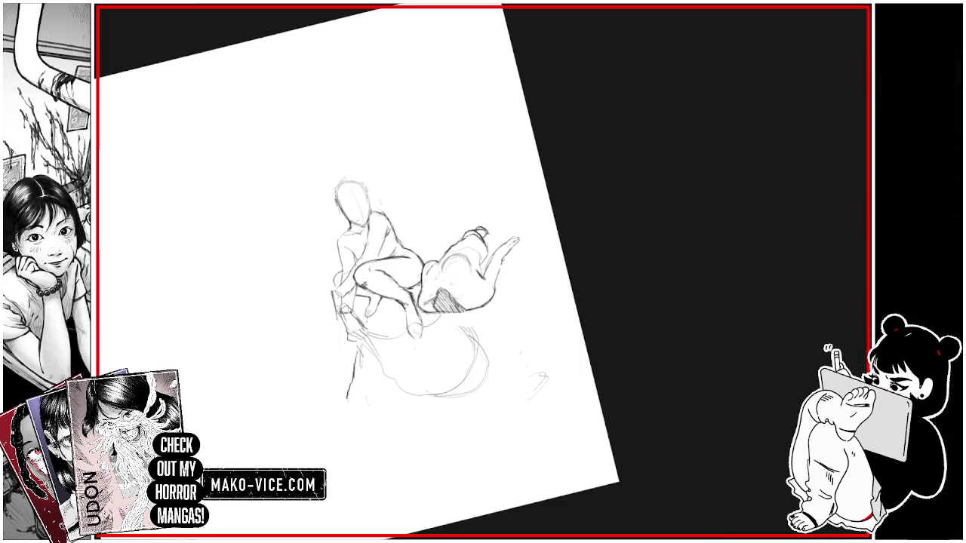
drag(350, 381, 345, 402)
drag(357, 350, 353, 374)
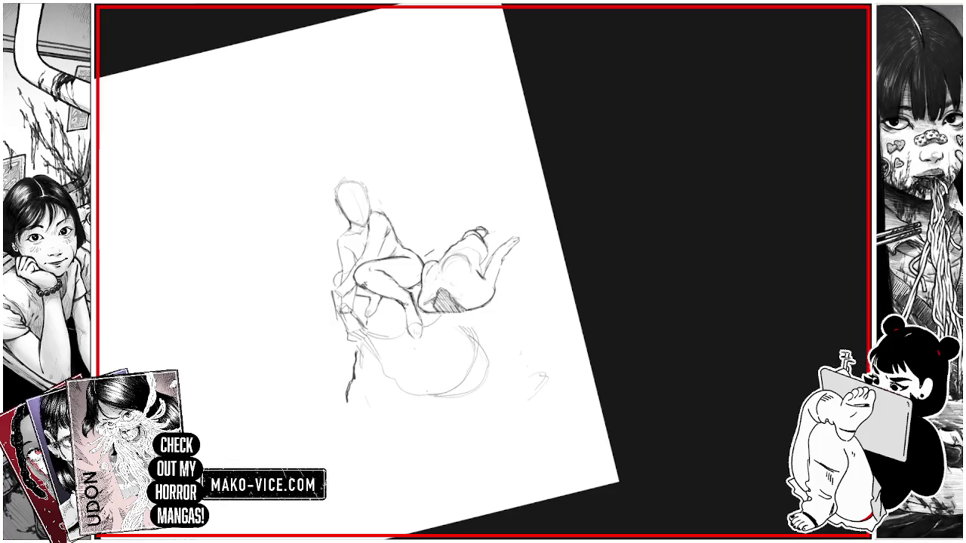
drag(492, 231, 519, 222)
drag(436, 247, 455, 243)
Step: Sketch the mound's lower curve and rising left side, lightening a dark stroke and adding vertical texture
drag(350, 415, 414, 444)
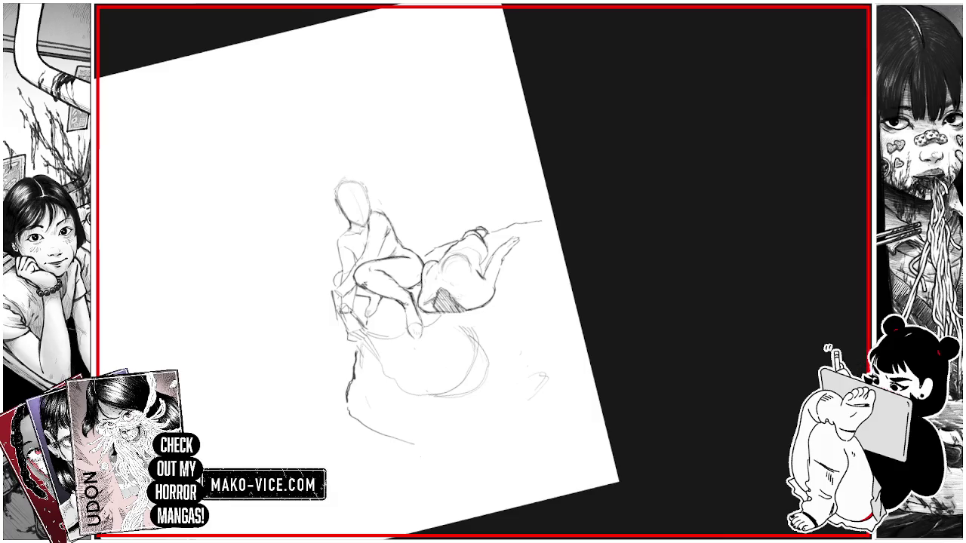
drag(318, 380, 331, 327)
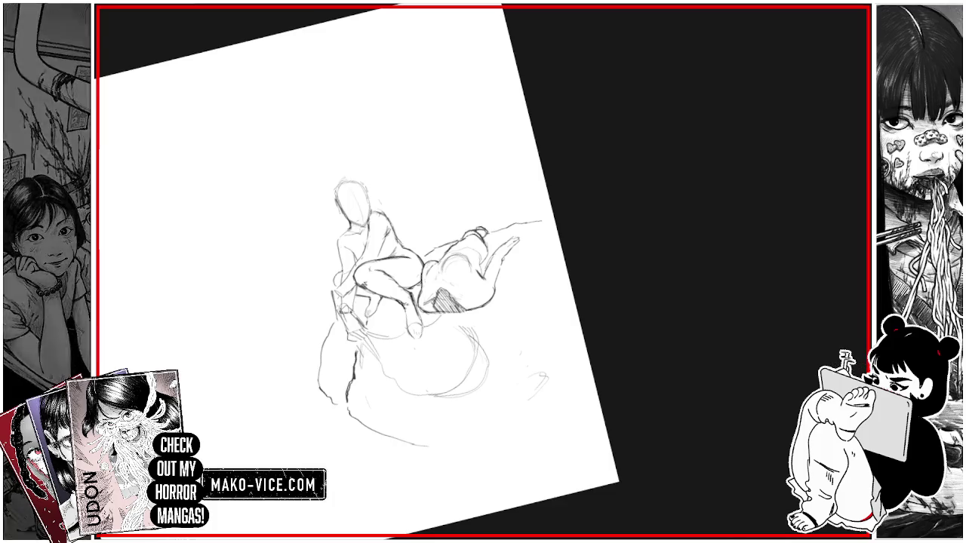
drag(350, 389, 357, 351)
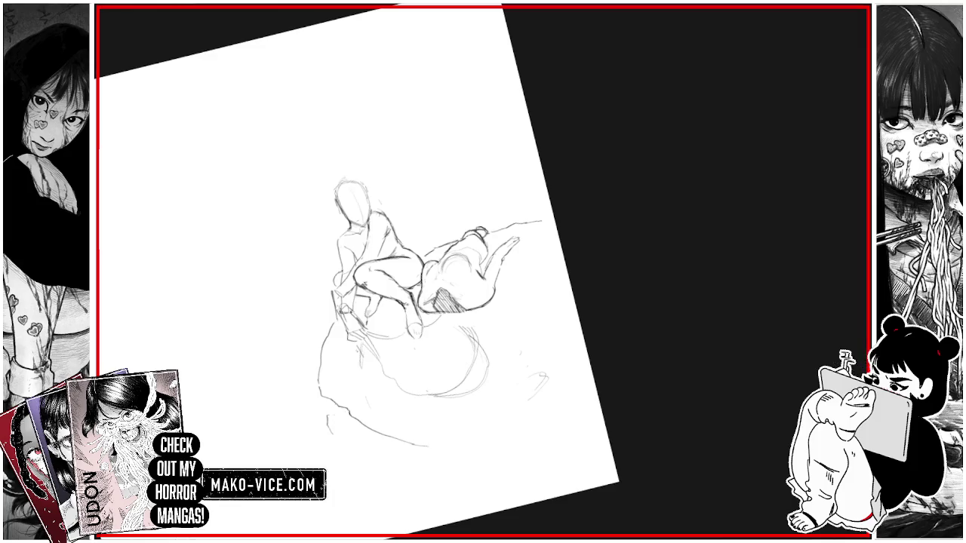
drag(329, 414, 351, 430)
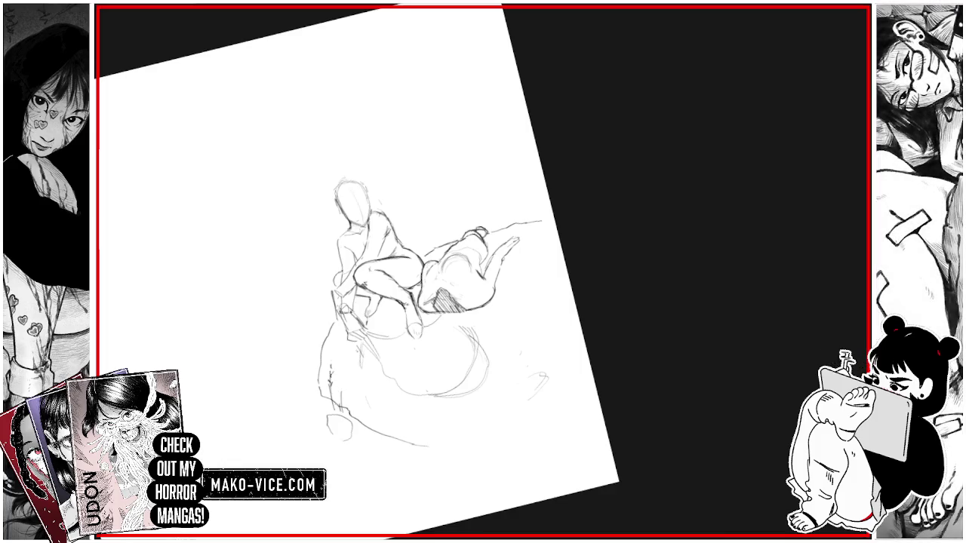
drag(310, 376, 309, 394)
drag(317, 360, 314, 401)
Step: Add short strokes beneath the mound, plus a faint inner curve and vertical texture inside it
drag(382, 427, 384, 445)
drag(387, 430, 388, 451)
drag(373, 357, 402, 417)
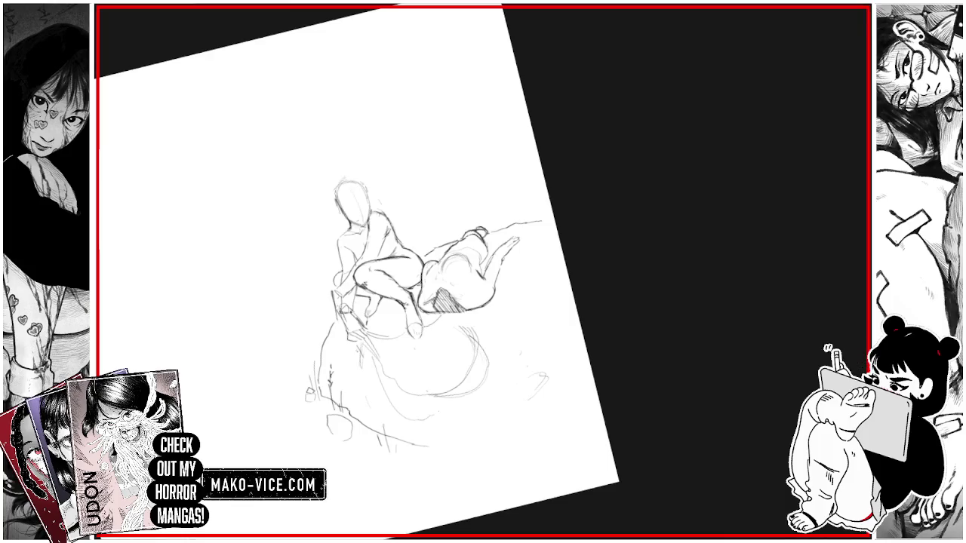
drag(448, 374, 444, 392)
drag(451, 336, 448, 367)
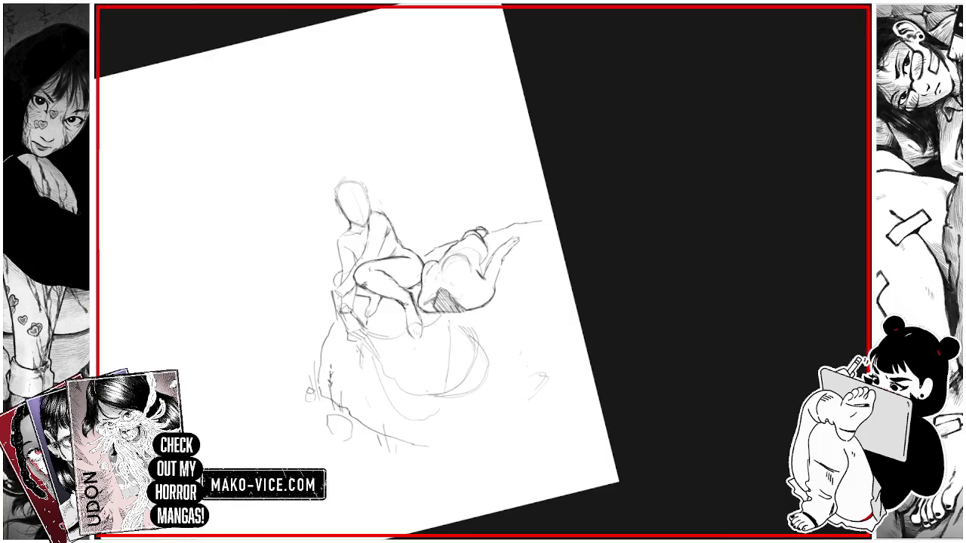
drag(422, 227, 528, 317)
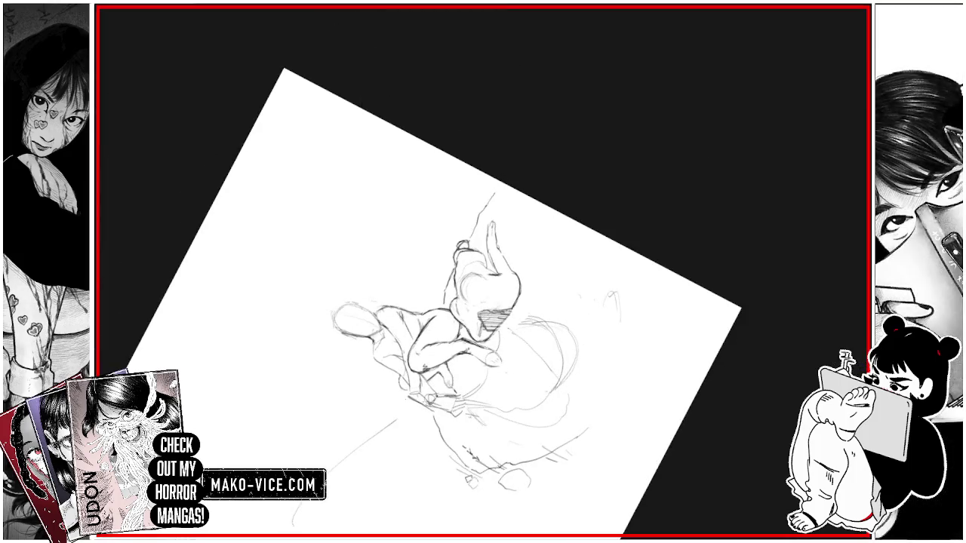
mouse_move(453, 302)
mouse_down()
mouse_move(407, 309)
mouse_move(415, 304)
mouse_up()
scroll(438, 302, up, 5)
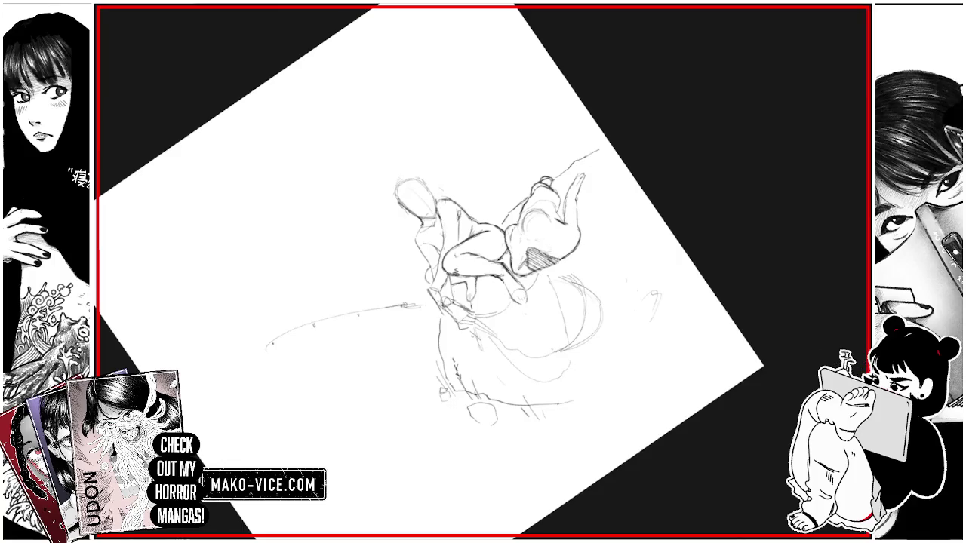
Step: Lengthen the fishing rod near the hand and drop the fishing line from its tip
mouse_move(407, 302)
mouse_down()
mouse_move(426, 300)
mouse_move(439, 334)
mouse_up()
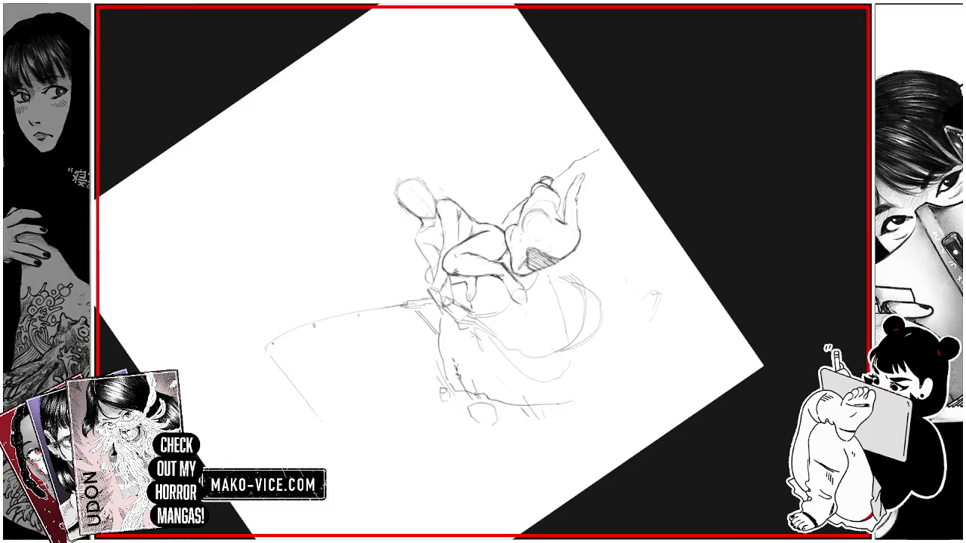
drag(269, 348, 339, 446)
drag(573, 226, 422, 362)
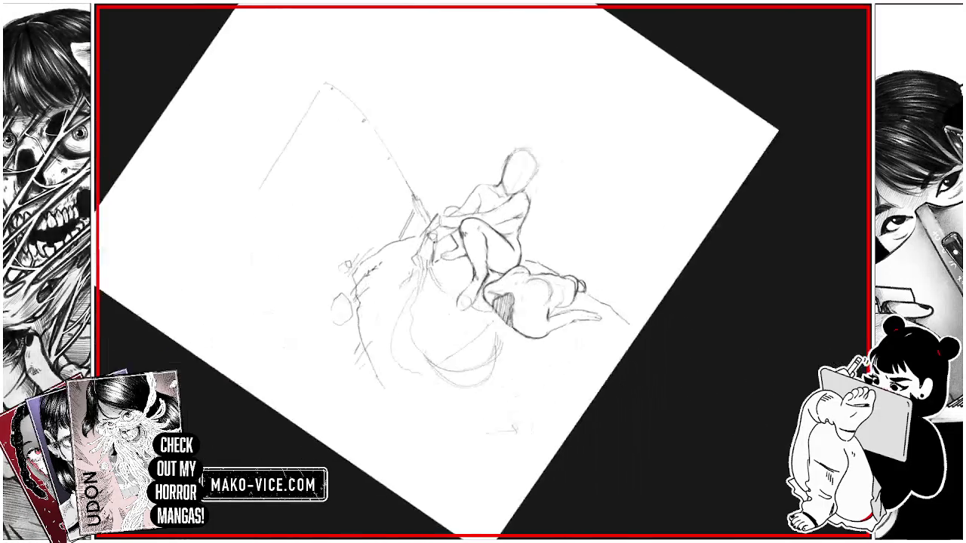
Step: Draw and hatch the water surface left of the mound, with a ripple where the line enters
drag(305, 77, 386, 184)
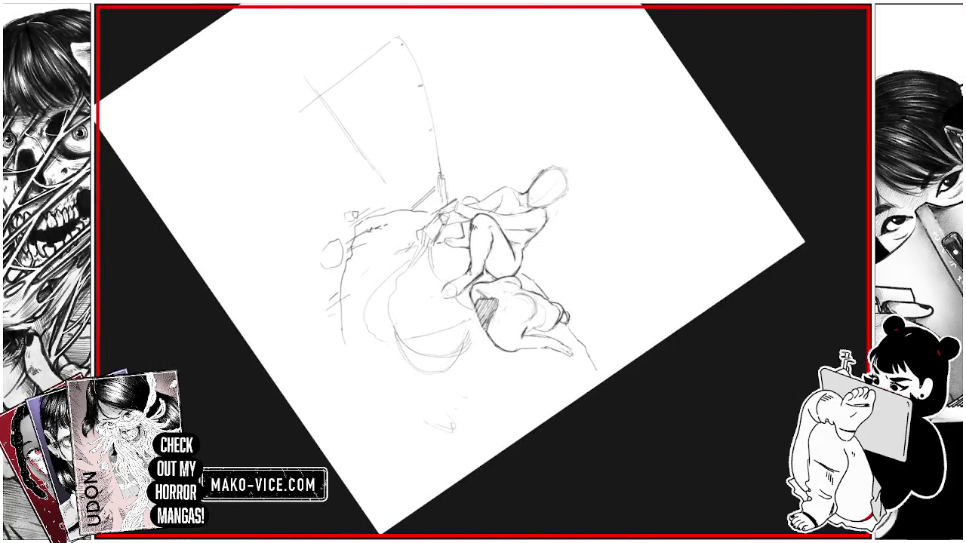
drag(295, 108, 291, 124)
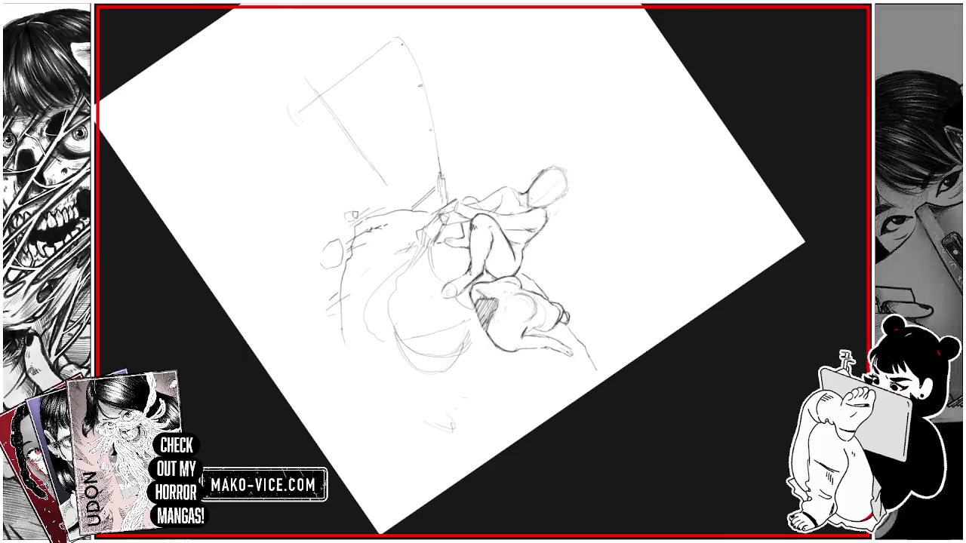
drag(386, 185, 397, 201)
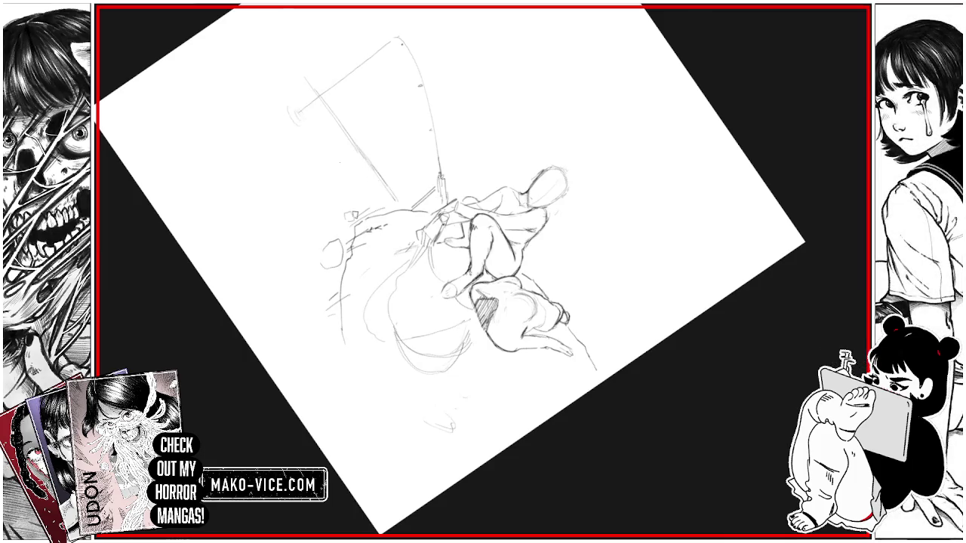
drag(329, 143, 395, 205)
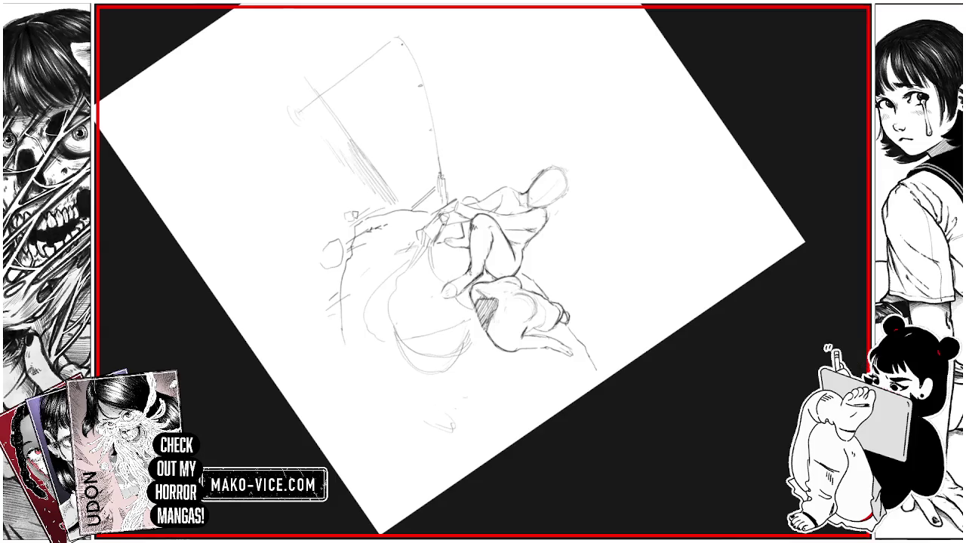
mouse_move(296, 81)
mouse_down()
mouse_move(368, 168)
mouse_move(376, 208)
mouse_up()
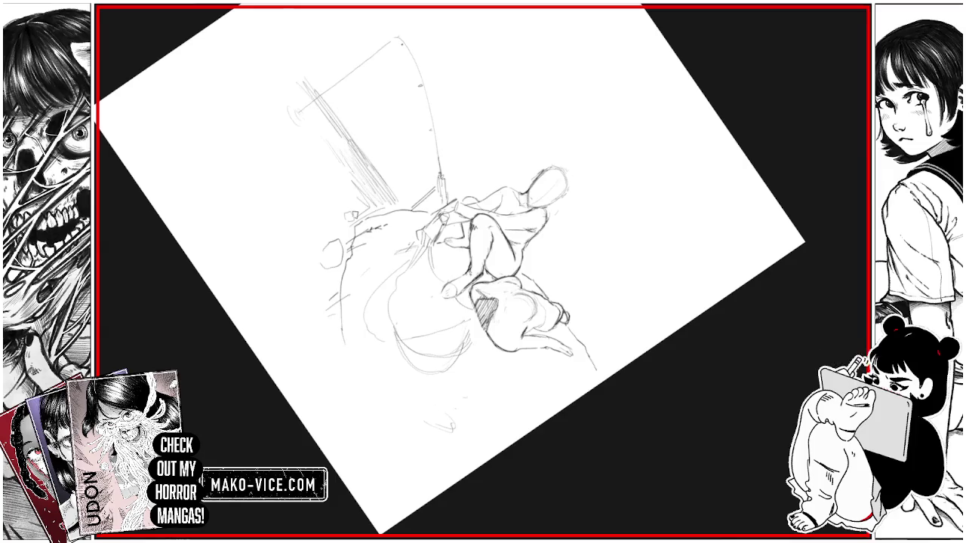
key(ctrl+0)
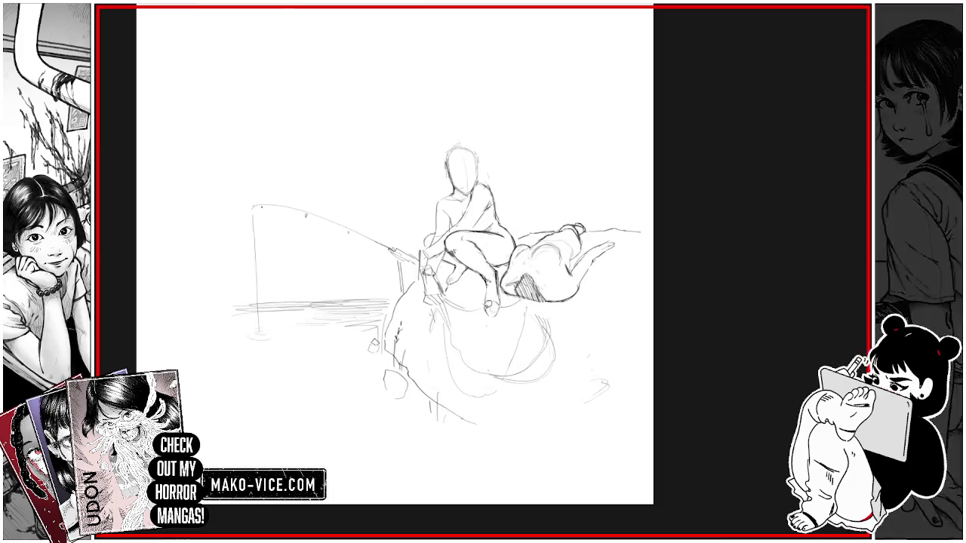
Step: Rotate the selected crouching figure to a slightly new angle and apply the transform
mouse_move(508, 293)
mouse_down()
mouse_move(506, 308)
mouse_move(471, 328)
mouse_move(434, 324)
mouse_move(419, 254)
mouse_move(444, 128)
mouse_move(519, 226)
mouse_move(504, 297)
mouse_up()
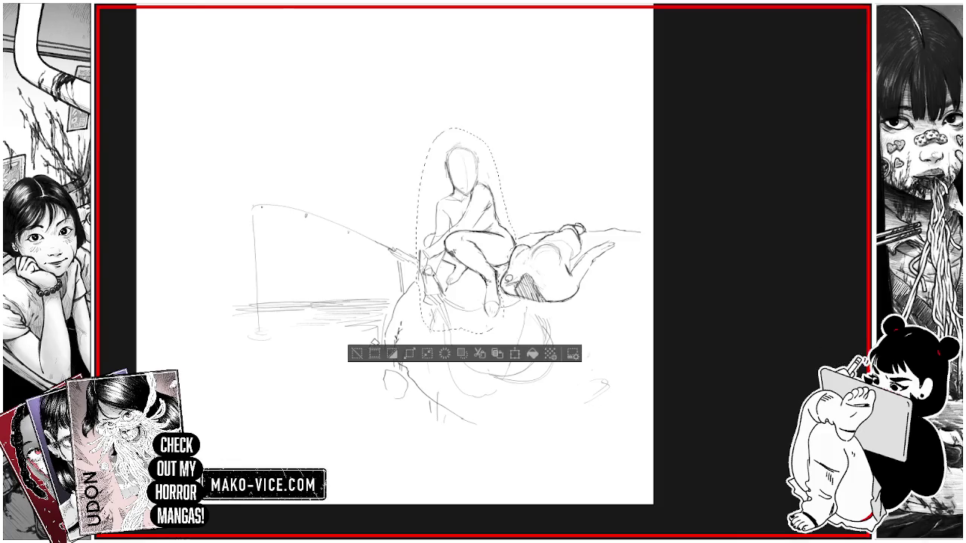
click(522, 352)
drag(537, 141, 510, 174)
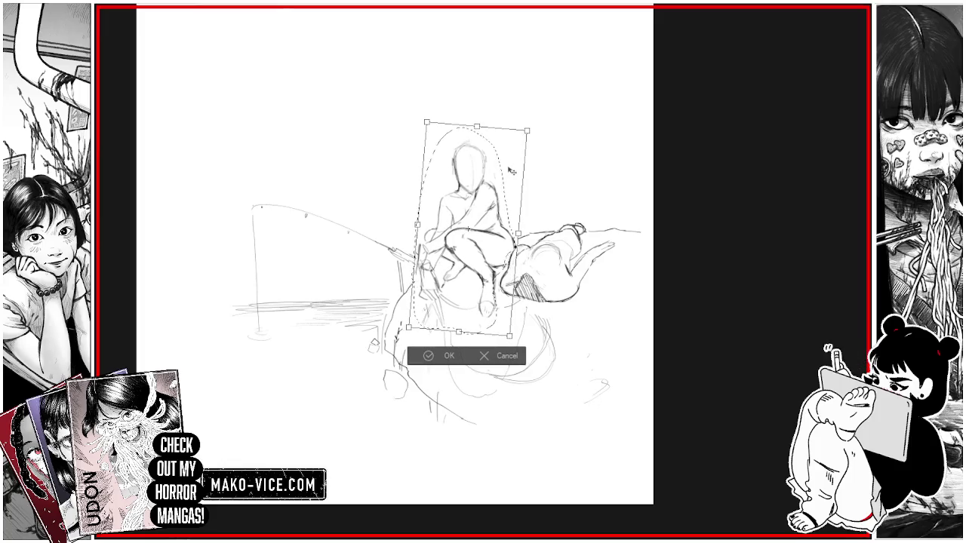
click(445, 357)
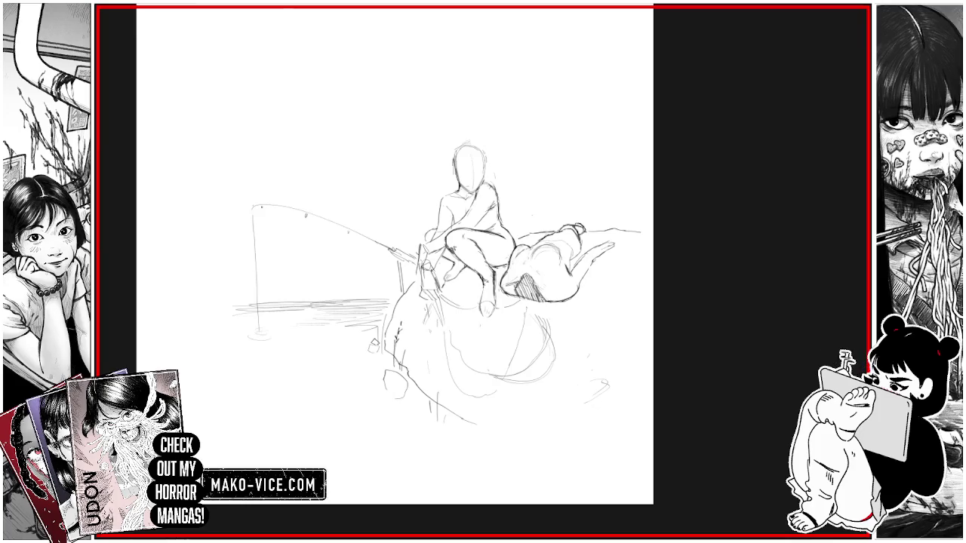
scroll(489, 298, up, 2)
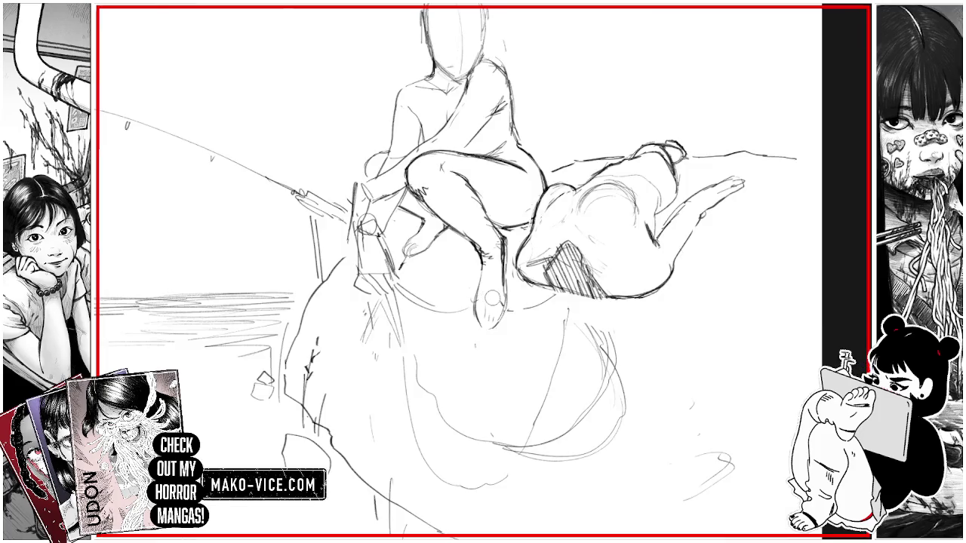
Step: Sketch the upper rod over the crouching figure and run its line straight down to the water
scroll(489, 298, down, 2)
drag(453, 264, 439, 279)
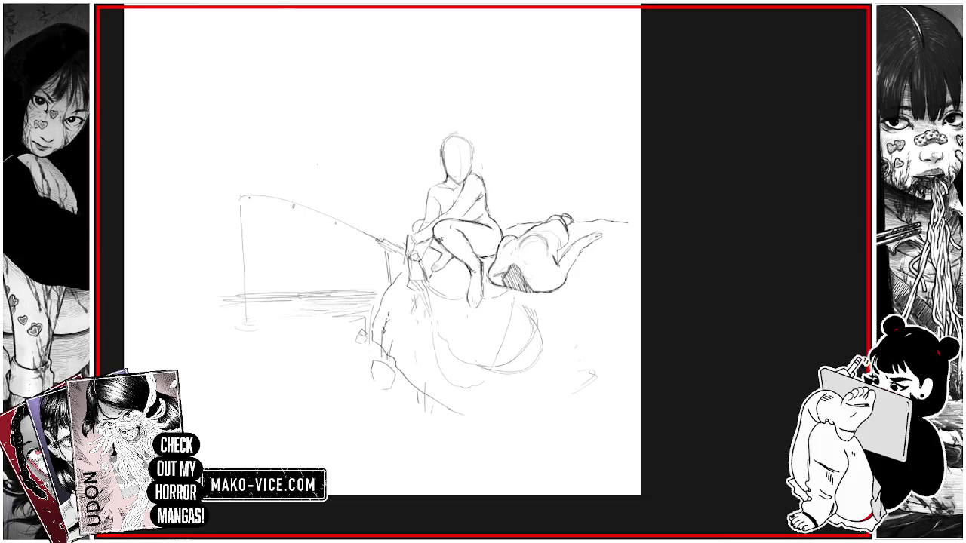
drag(317, 162, 404, 226)
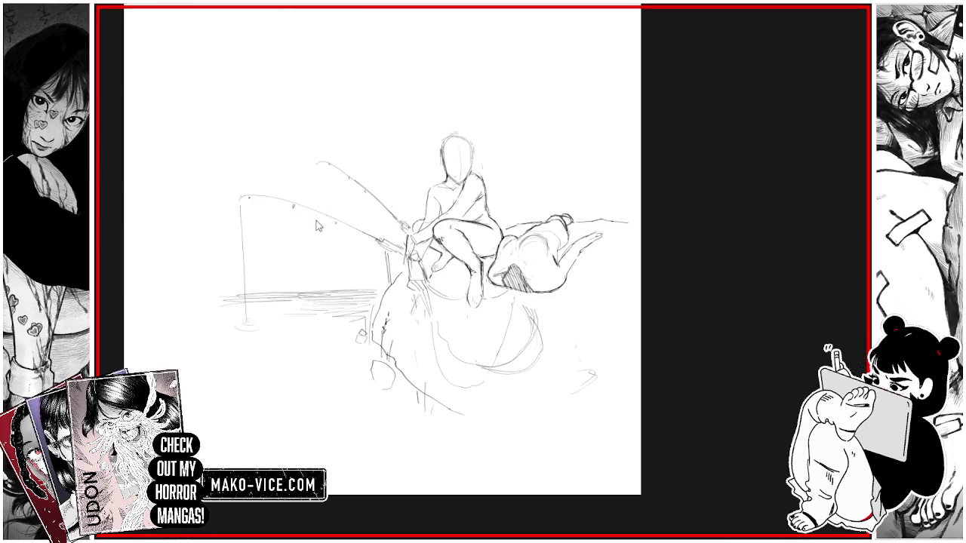
drag(316, 182, 317, 298)
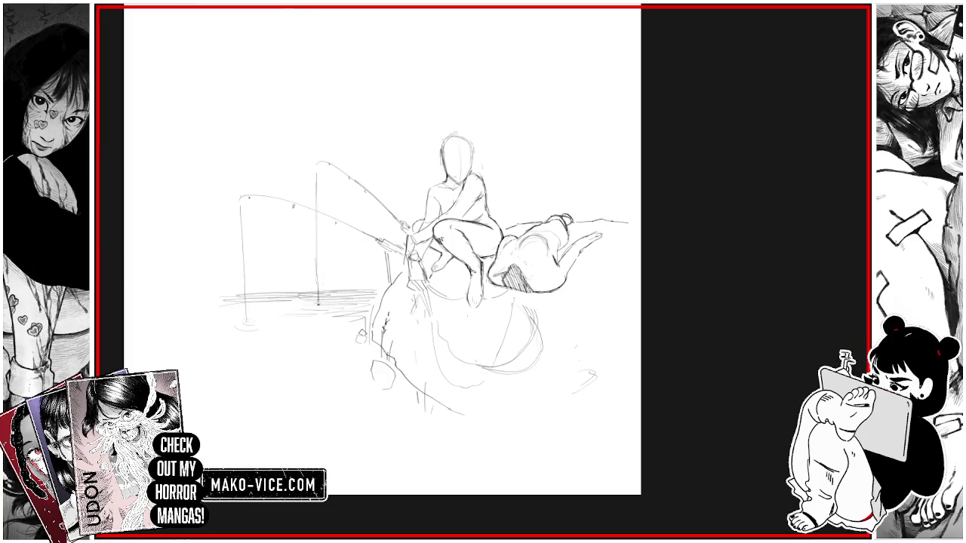
key(ctrl+minus)
Step: Draw short vertical streaks hanging down the mound below the lying figure
drag(528, 226, 498, 302)
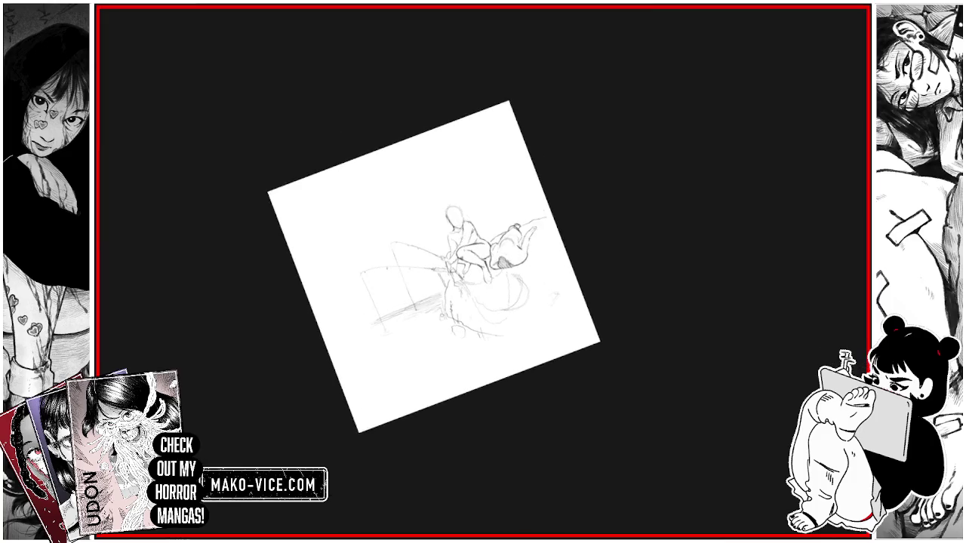
key(ctrl+plus)
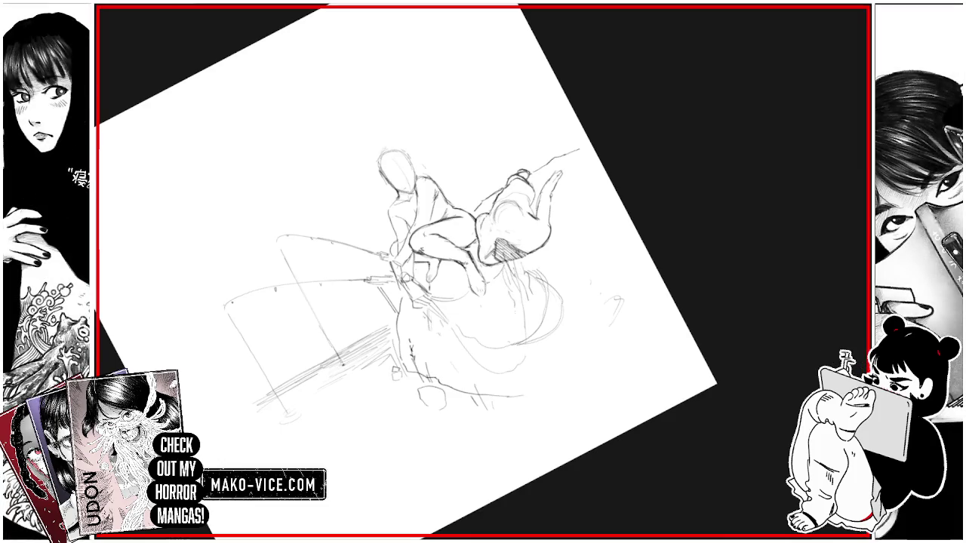
mouse_move(520, 307)
mouse_down()
mouse_move(514, 326)
mouse_move(539, 357)
mouse_up()
drag(547, 320, 542, 342)
drag(559, 341, 550, 367)
drag(302, 347, 287, 294)
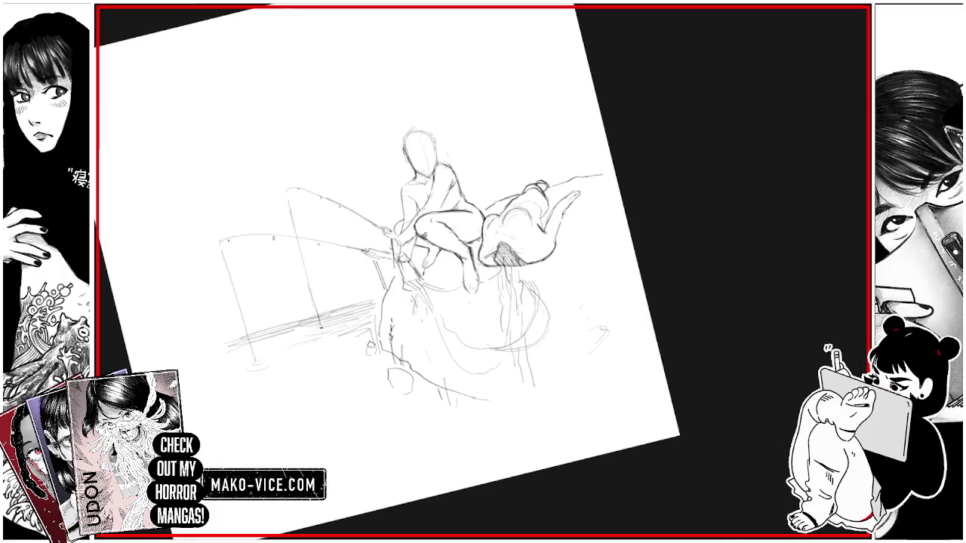
Step: Add strokes at the lying figure's far end after centring it in view
mouse_move(452, 227)
mouse_down()
mouse_move(504, 159)
mouse_move(530, 159)
mouse_up()
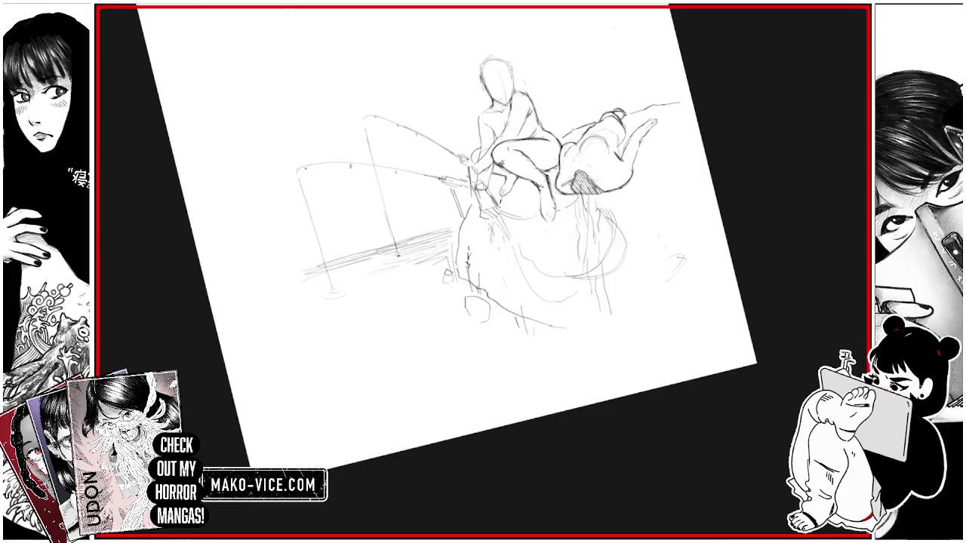
scroll(619, 106, up, 3)
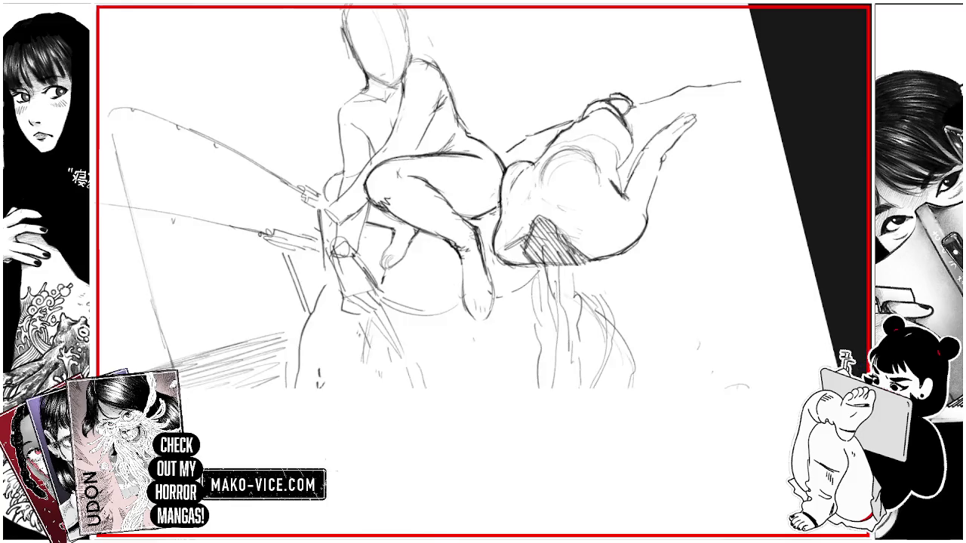
drag(482, 272, 445, 324)
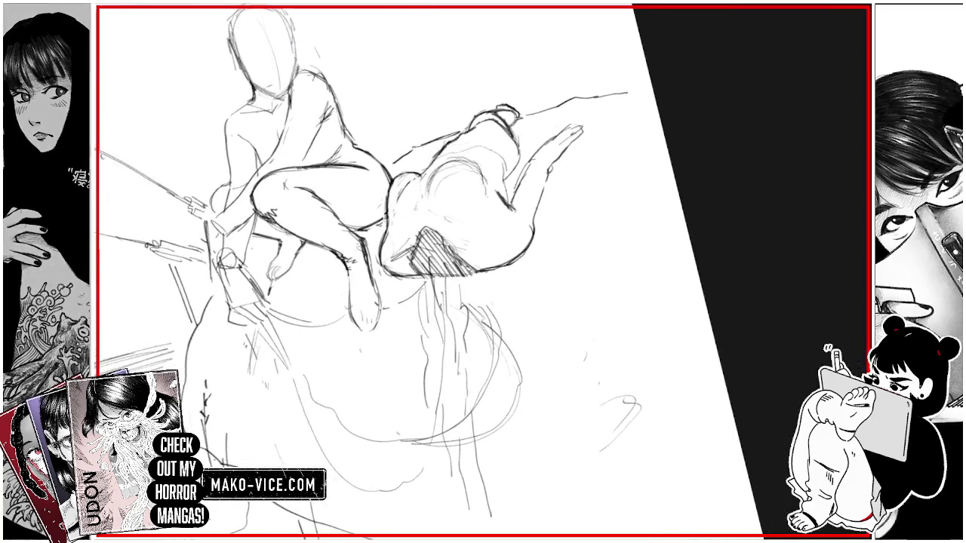
scroll(482, 272, up, 2)
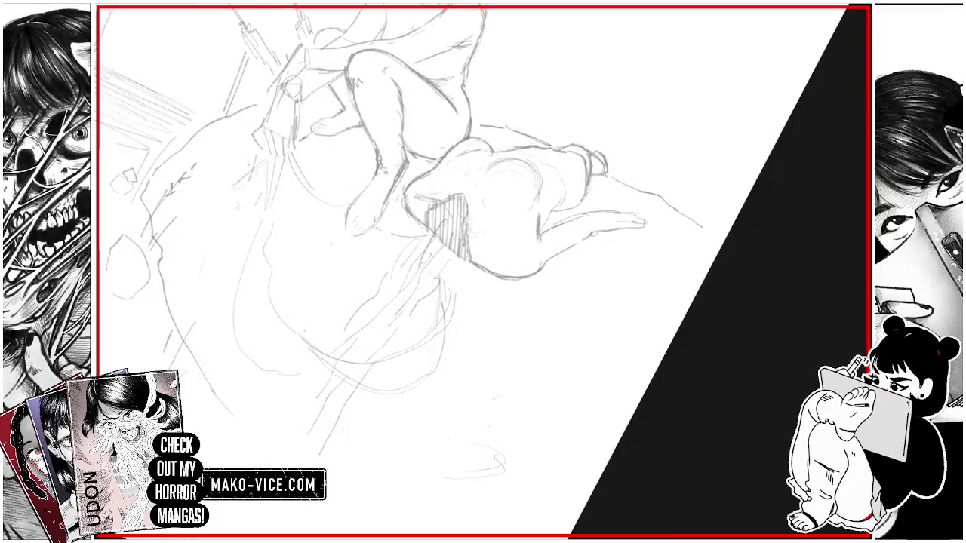
mouse_move(483, 272)
mouse_down()
mouse_move(458, 267)
mouse_move(385, 297)
mouse_up()
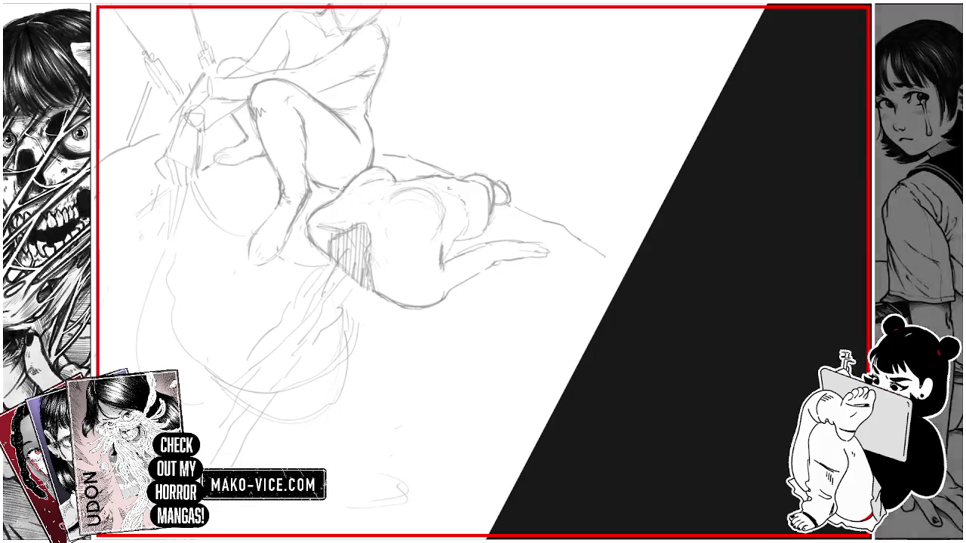
drag(456, 178, 495, 171)
mouse_move(492, 209)
mouse_down()
mouse_move(487, 230)
mouse_move(490, 175)
mouse_move(511, 193)
mouse_move(504, 211)
mouse_move(520, 201)
mouse_move(504, 208)
mouse_move(507, 201)
mouse_move(516, 205)
mouse_up()
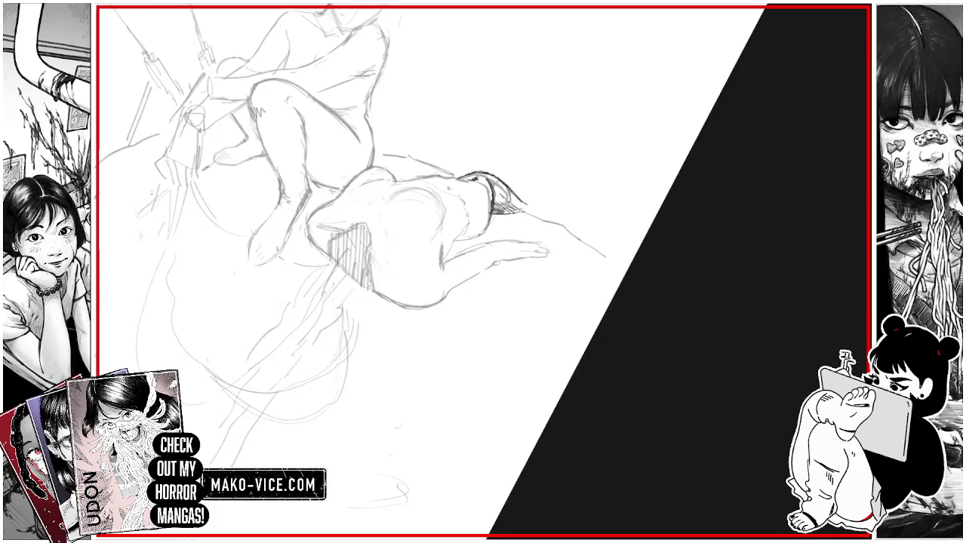
Step: Add shoulder strokes beside the raised hand, erase stray scribbles, and mark the top of the head
drag(483, 271, 528, 226)
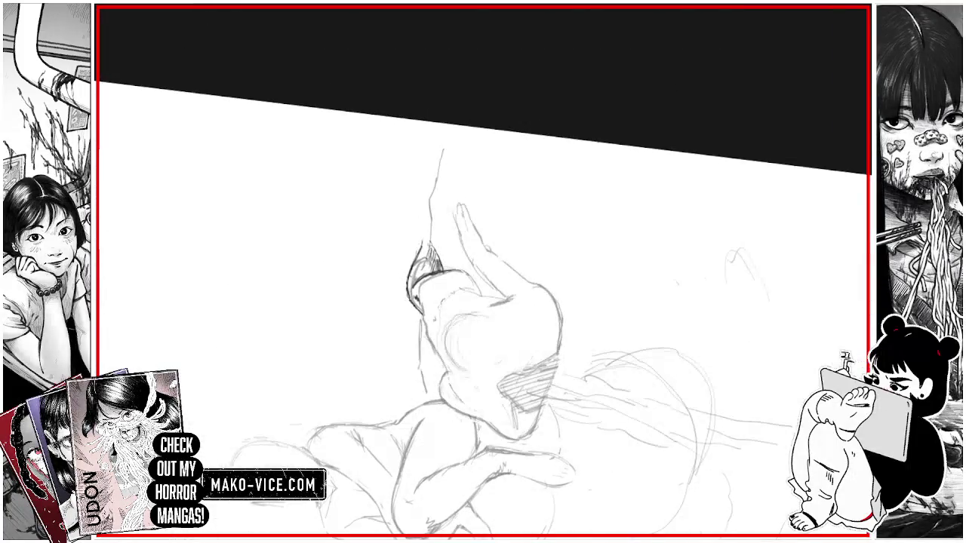
mouse_move(421, 238)
mouse_down()
mouse_move(417, 252)
mouse_move(436, 252)
mouse_up()
drag(427, 219, 414, 249)
mouse_move(415, 227)
mouse_down()
mouse_move(412, 252)
mouse_move(407, 239)
mouse_up()
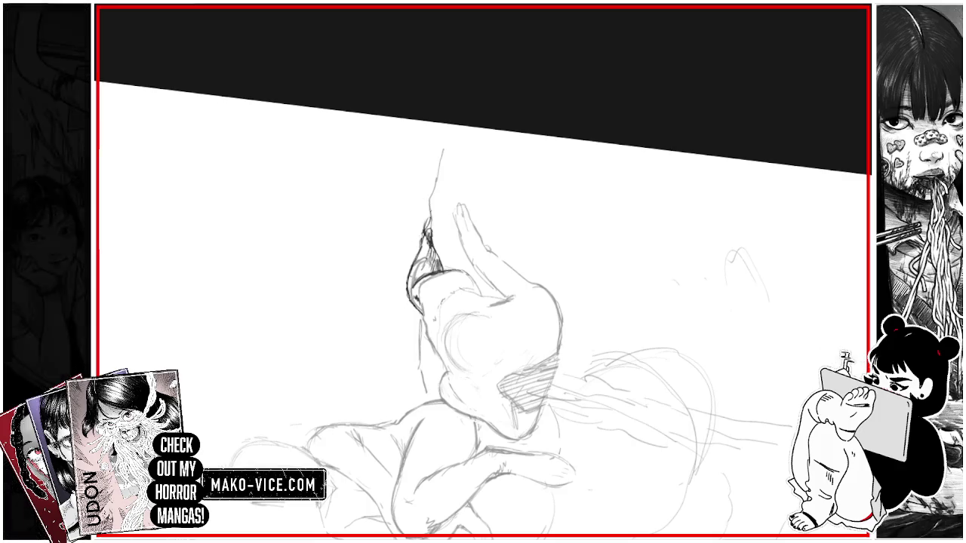
mouse_move(423, 206)
mouse_down()
mouse_move(416, 197)
mouse_move(430, 217)
mouse_up()
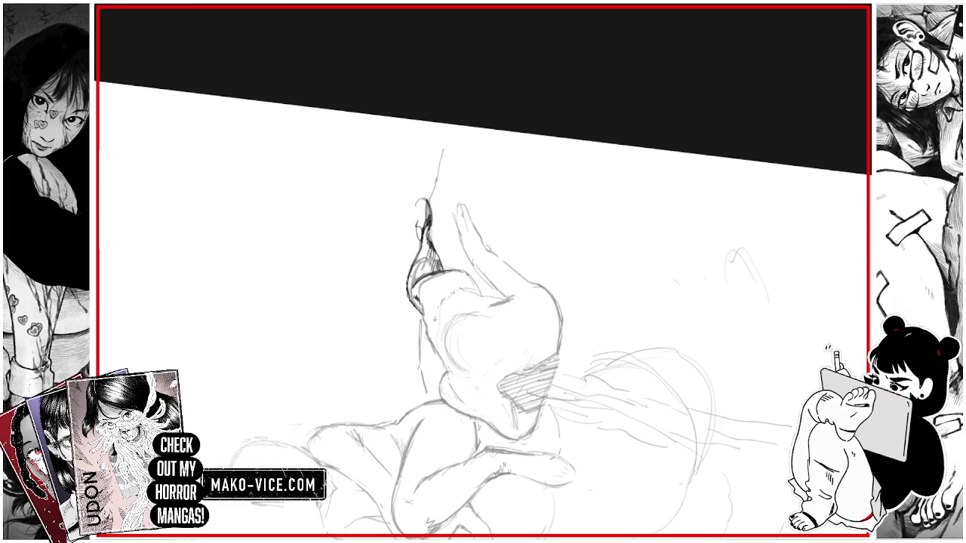
drag(425, 219, 527, 264)
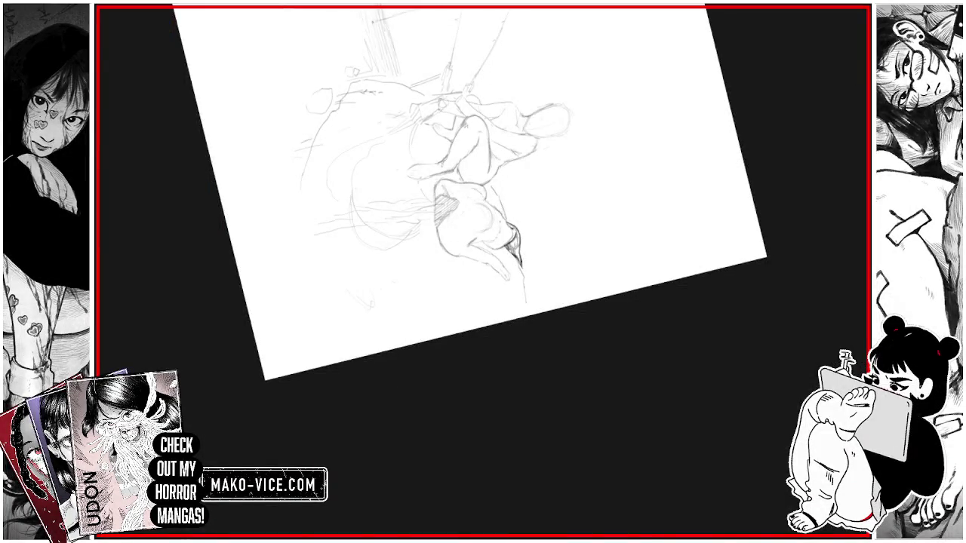
Step: Darken the lying figure's foot and add detail strokes along its outline
drag(520, 263, 521, 282)
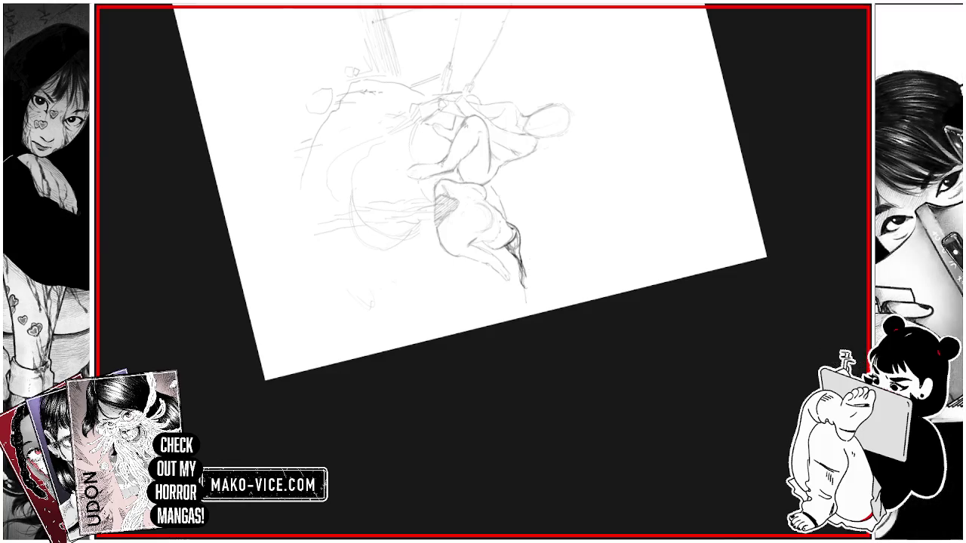
scroll(488, 221, up, 3)
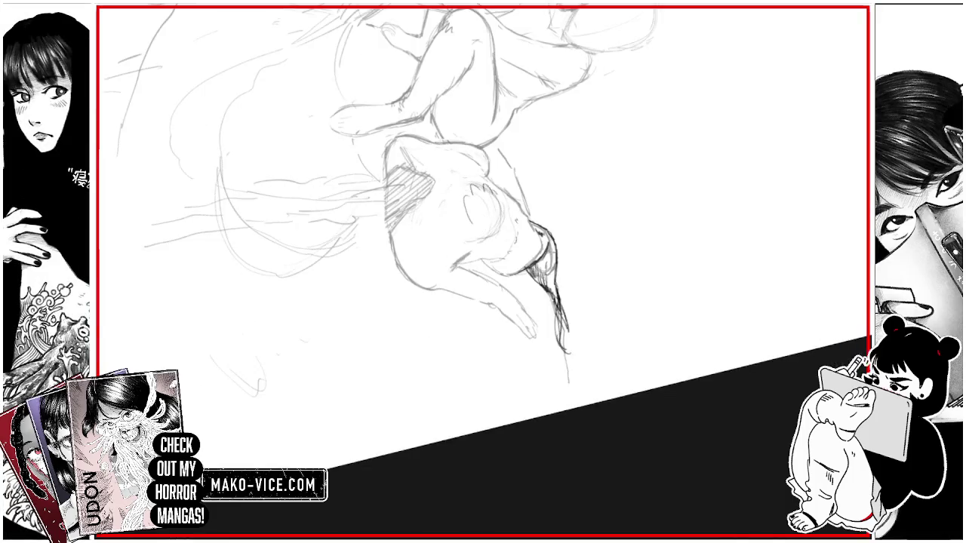
drag(485, 239, 498, 235)
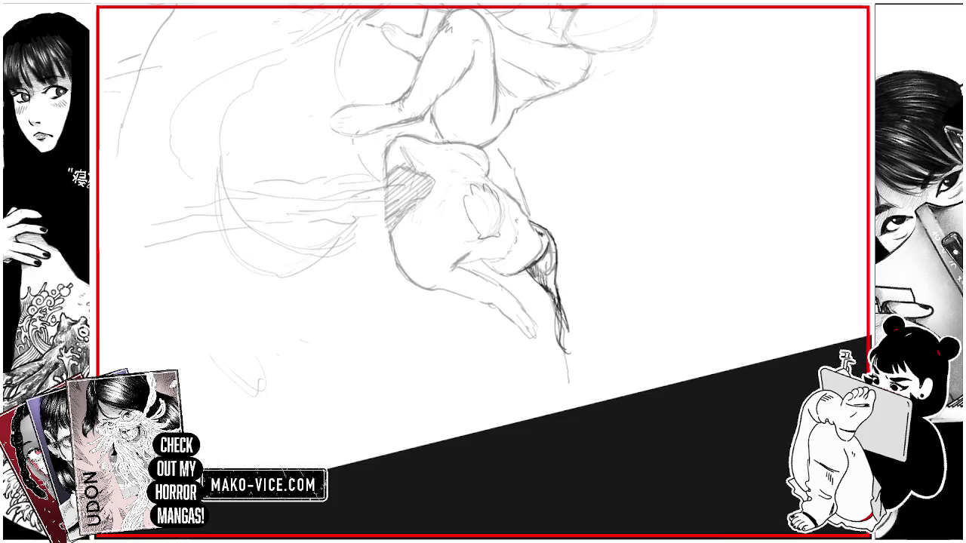
drag(490, 192, 501, 230)
Step: Sketch the hand resting on the lying figure's back and darken a few small strokes
drag(449, 144, 464, 152)
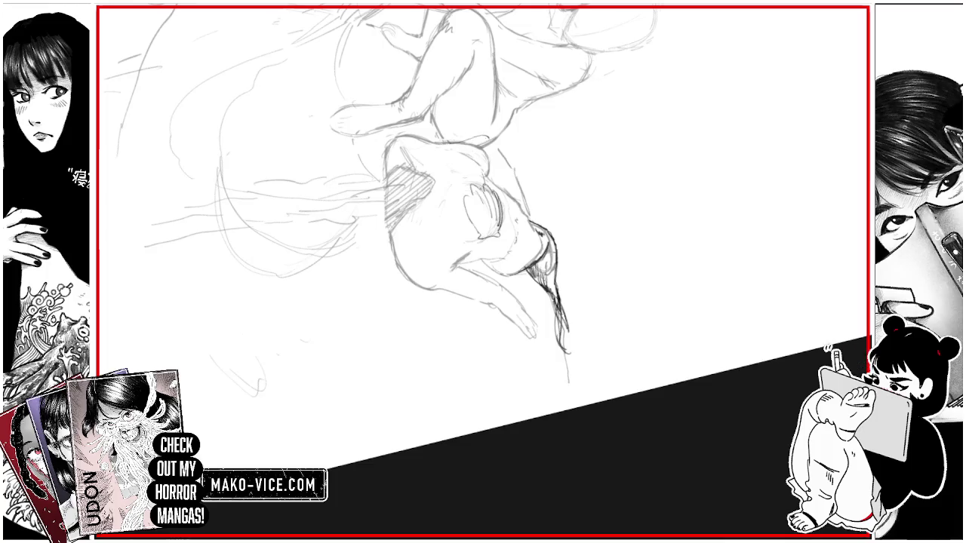
mouse_move(483, 144)
mouse_down()
mouse_move(496, 137)
mouse_move(509, 162)
mouse_move(507, 154)
mouse_up()
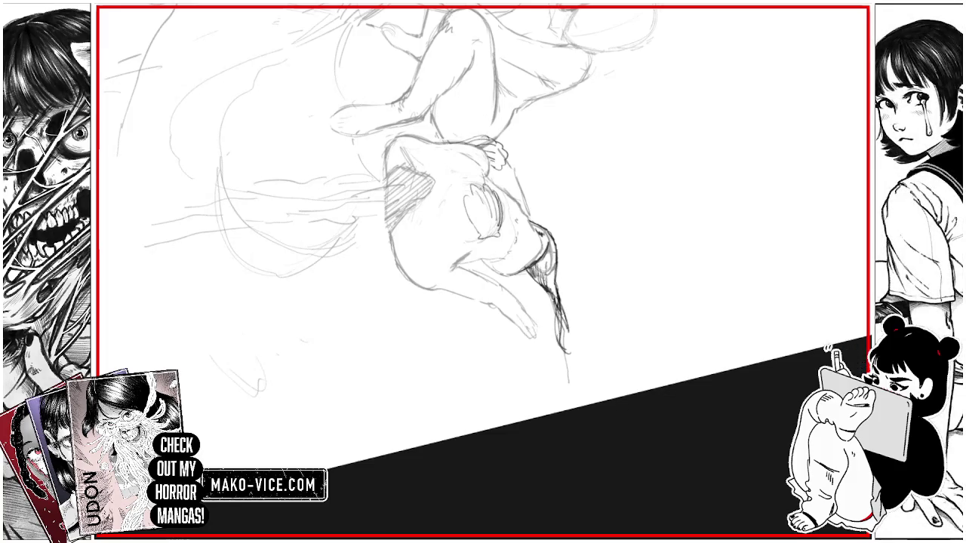
mouse_move(459, 151)
mouse_down()
mouse_move(487, 144)
mouse_move(489, 168)
mouse_up()
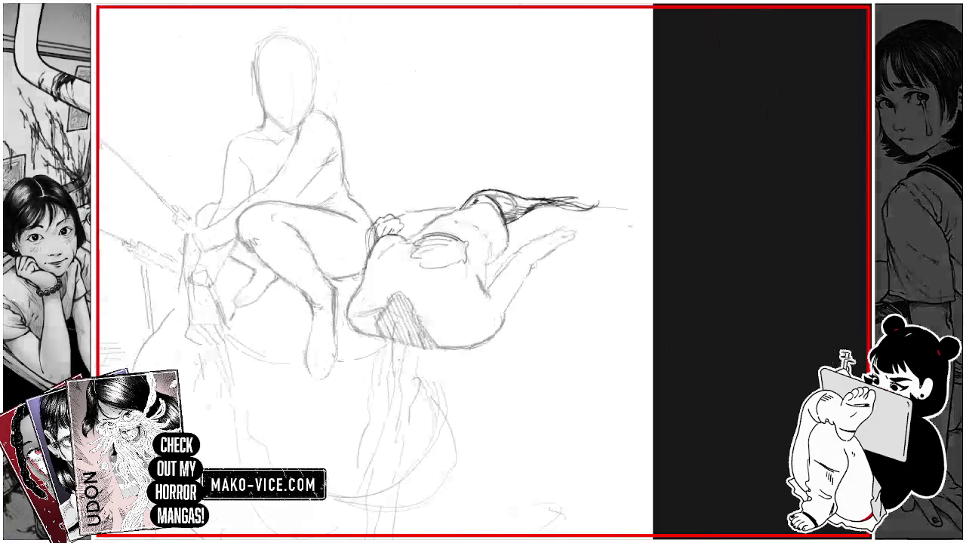
drag(467, 244, 478, 279)
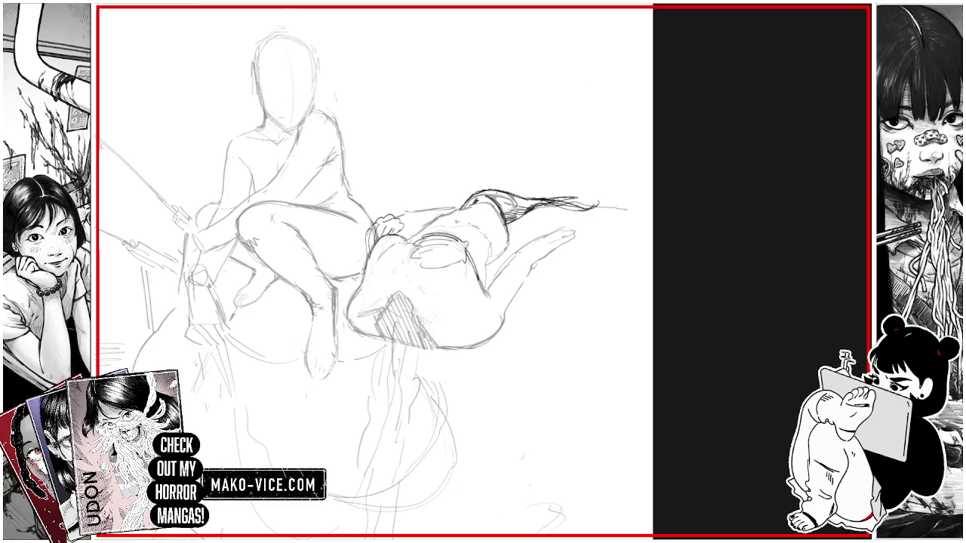
Step: Outline two rounded foreground heads at lower left, with faint face marks in the second
scroll(490, 272, down, 3)
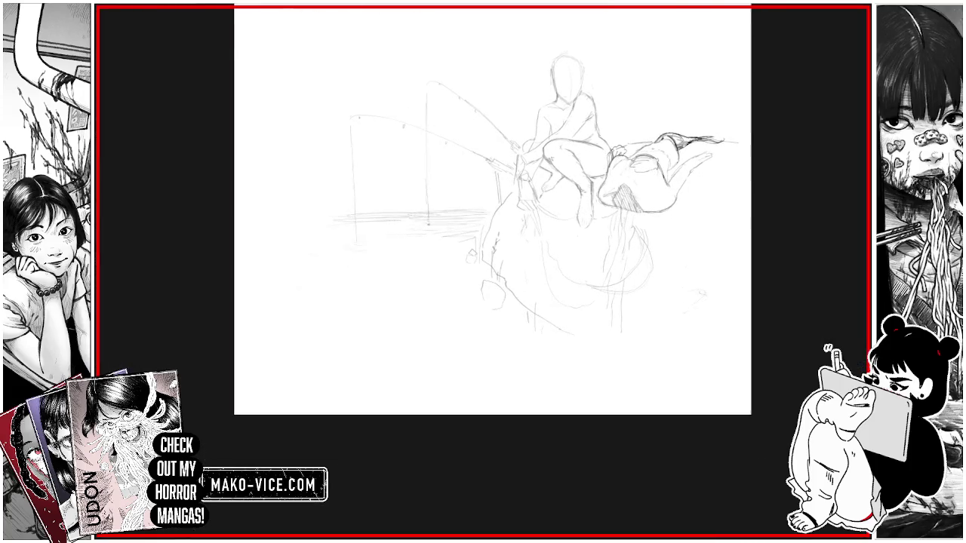
drag(365, 301, 363, 335)
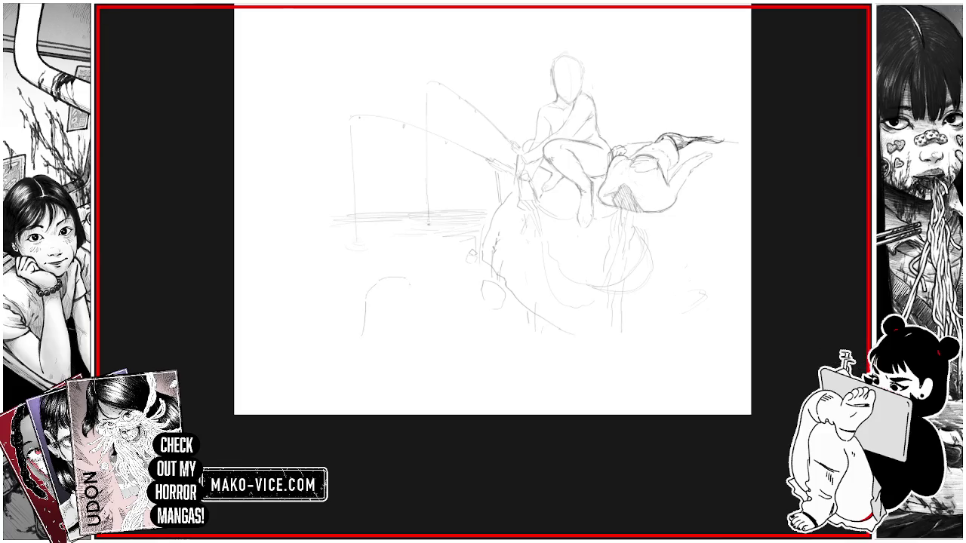
drag(409, 285, 418, 306)
mouse_move(365, 326)
mouse_down()
mouse_move(359, 347)
mouse_move(407, 329)
mouse_move(379, 354)
mouse_up()
mouse_move(415, 319)
mouse_down()
mouse_move(412, 343)
mouse_move(452, 306)
mouse_move(475, 317)
mouse_move(415, 400)
mouse_move(483, 372)
mouse_up()
mouse_move(481, 327)
mouse_down()
mouse_move(484, 352)
mouse_move(485, 339)
mouse_move(451, 350)
mouse_up()
drag(455, 326, 456, 349)
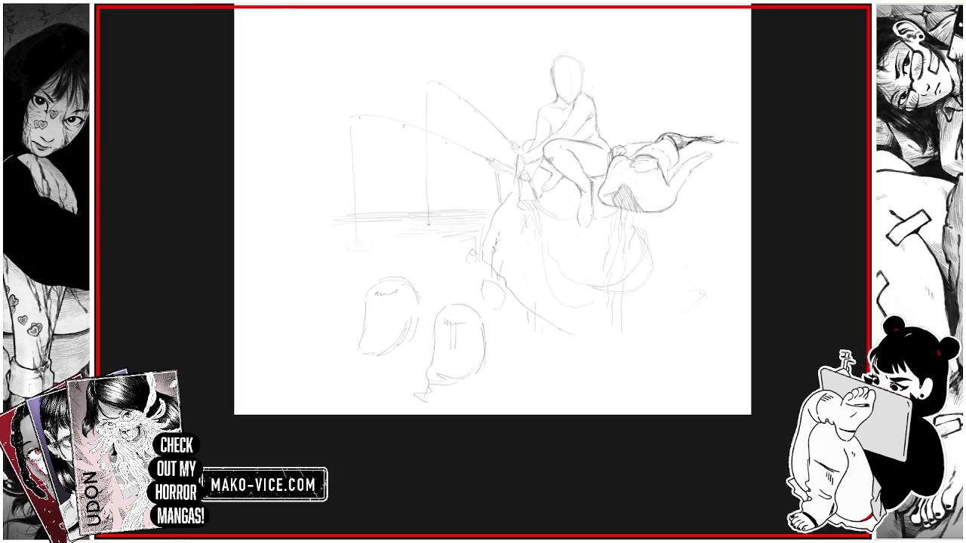
drag(416, 292, 420, 310)
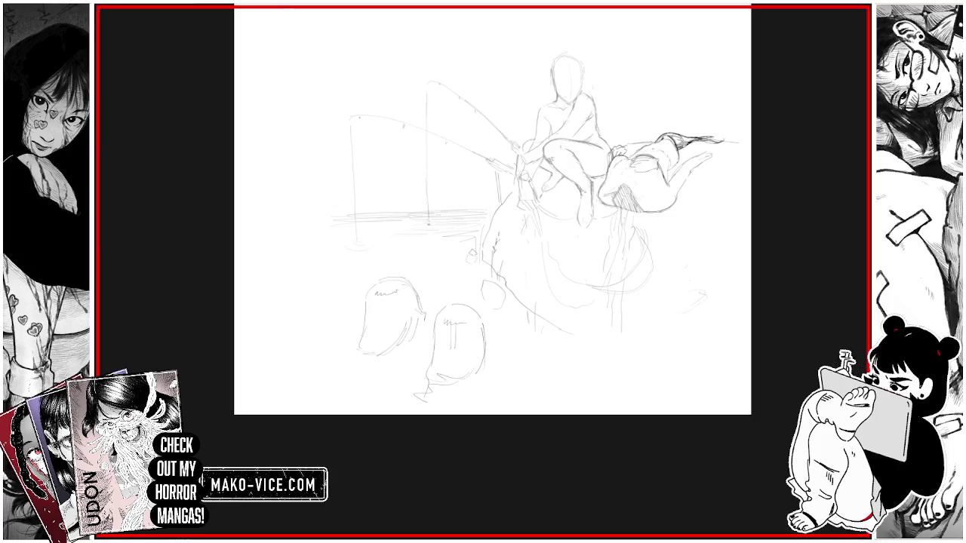
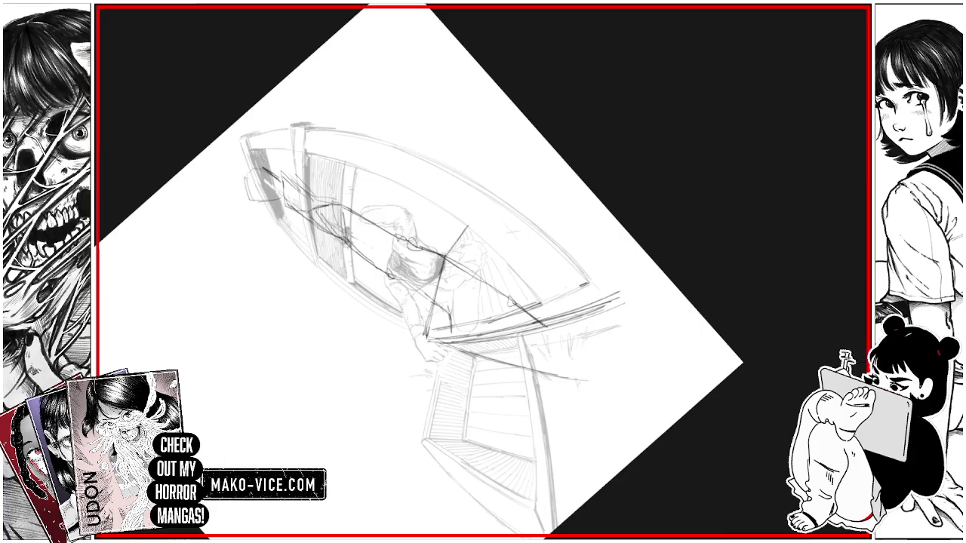
Step: Reinforce the curved window frame's left edge with repeated heavy pencil strokes
drag(542, 303, 579, 287)
drag(604, 226, 574, 362)
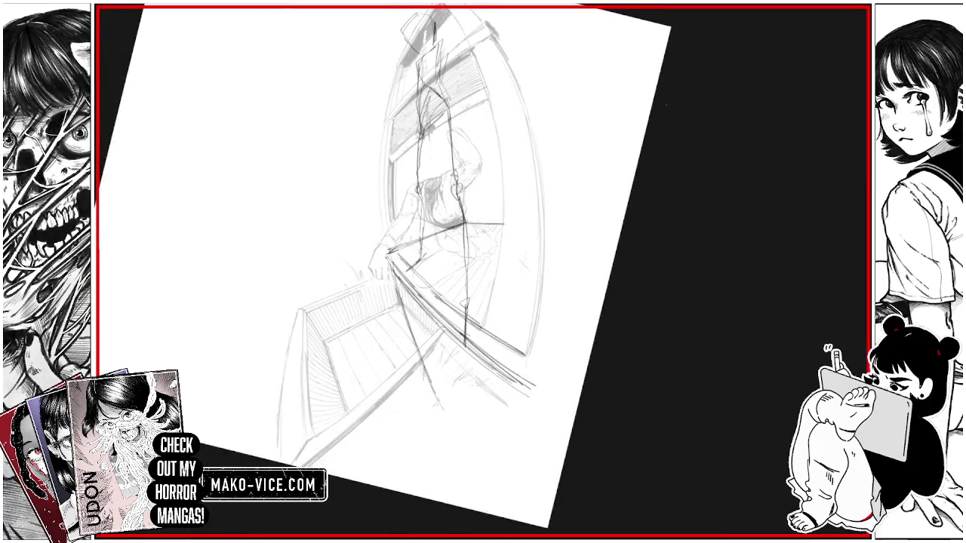
drag(384, 243, 379, 143)
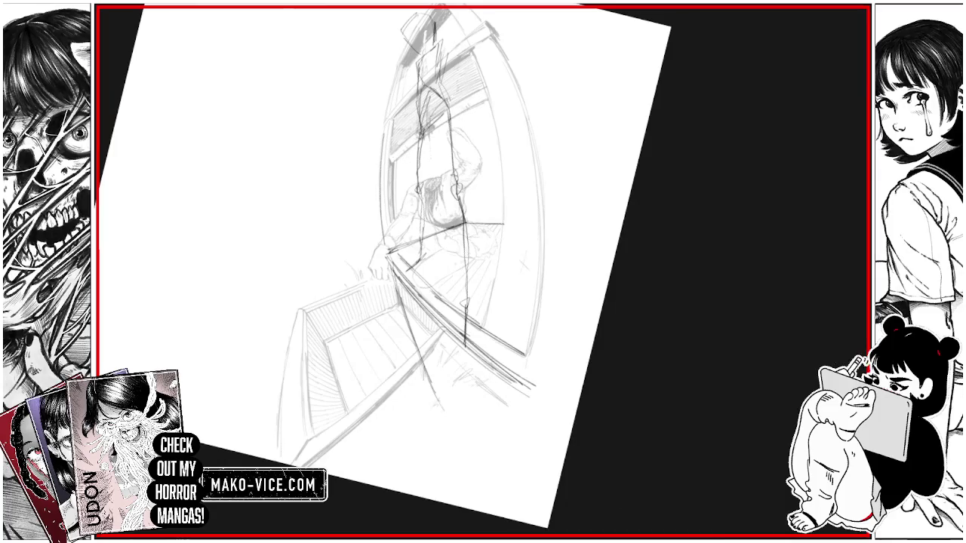
drag(388, 239, 386, 128)
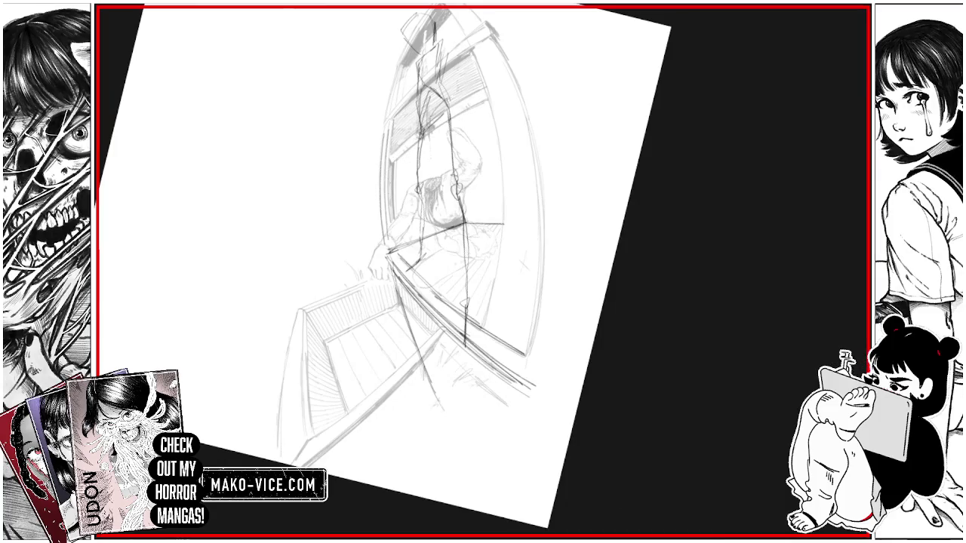
drag(390, 243, 390, 172)
drag(390, 215, 391, 119)
drag(392, 160, 392, 110)
mouse_move(391, 192)
mouse_down()
mouse_move(391, 126)
mouse_move(392, 152)
mouse_up()
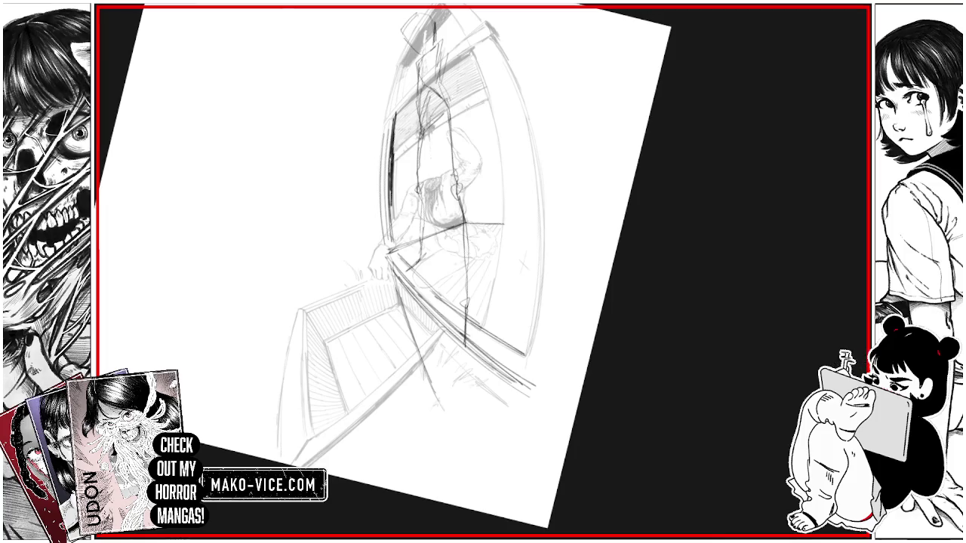
mouse_move(391, 234)
mouse_down()
mouse_move(391, 154)
mouse_move(392, 205)
mouse_up()
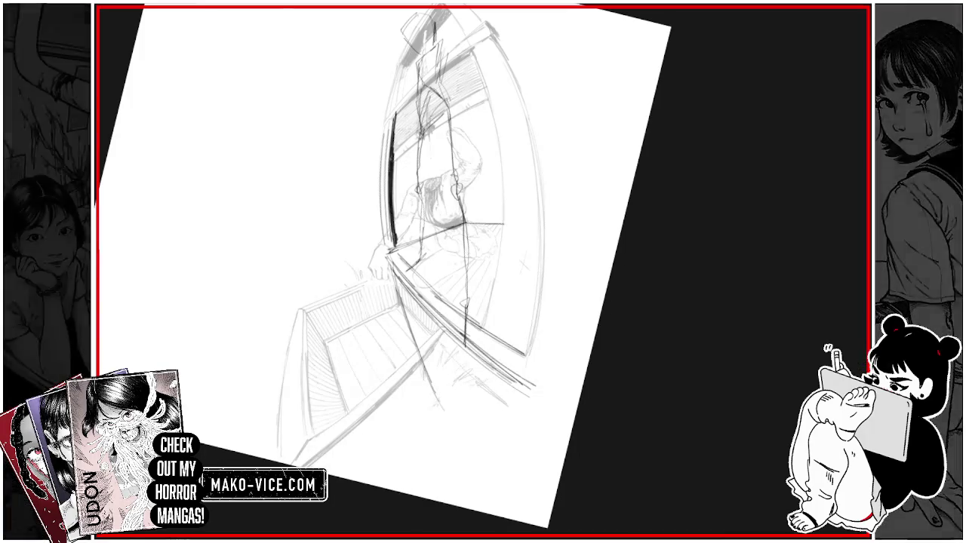
drag(398, 237, 397, 164)
drag(379, 299, 382, 247)
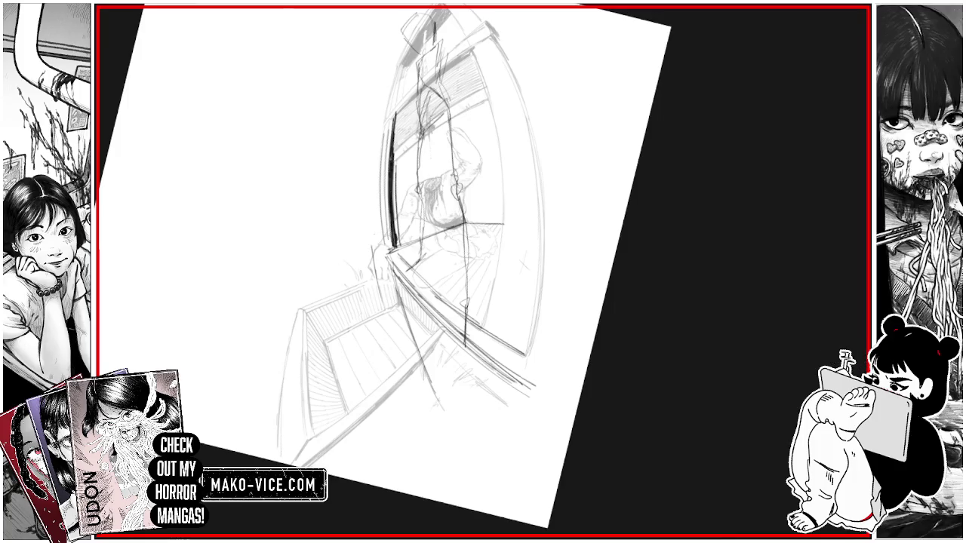
scroll(347, 113, down, 3)
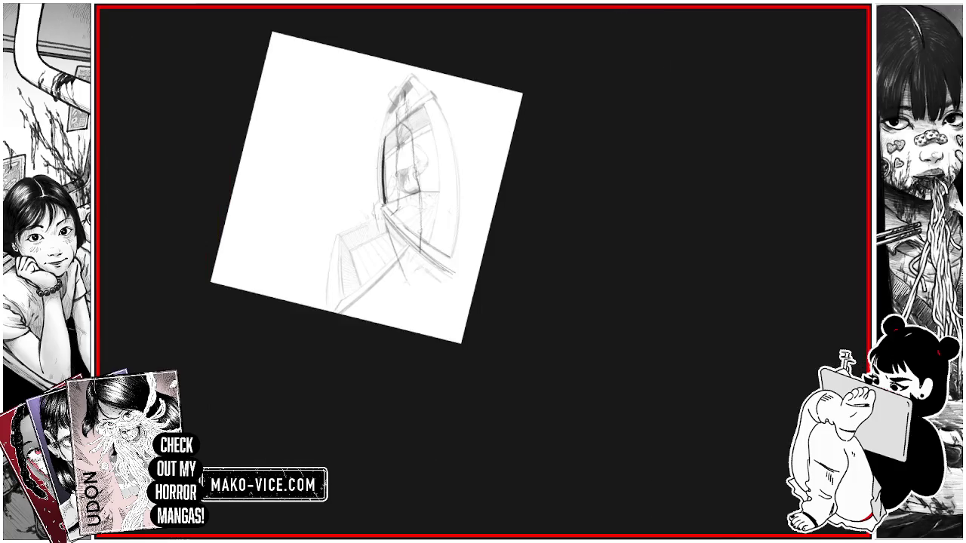
Step: Sketch a long curved wall line on the page's left beside the window frame
drag(373, 205, 377, 126)
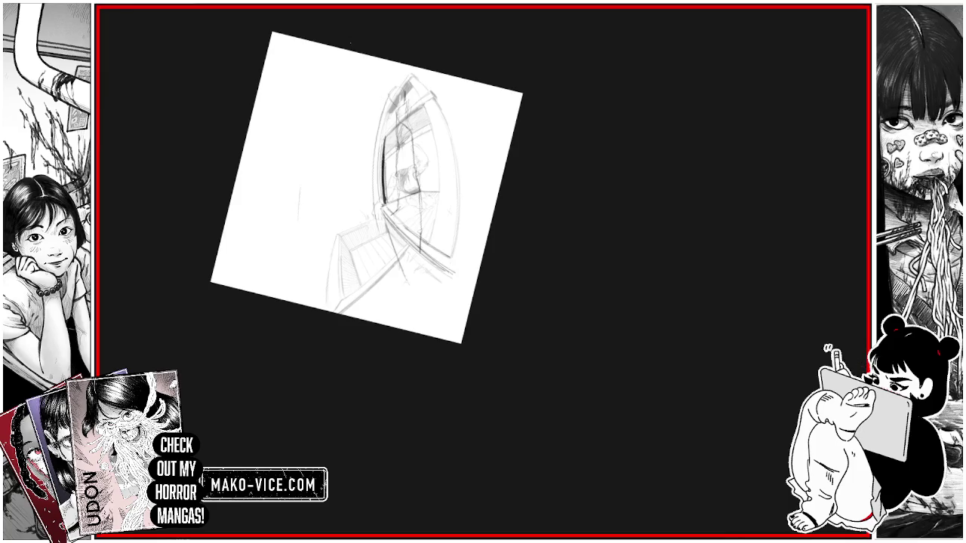
mouse_move(297, 190)
mouse_down()
mouse_move(288, 232)
mouse_move(324, 119)
mouse_move(350, 75)
mouse_up()
drag(305, 166, 353, 69)
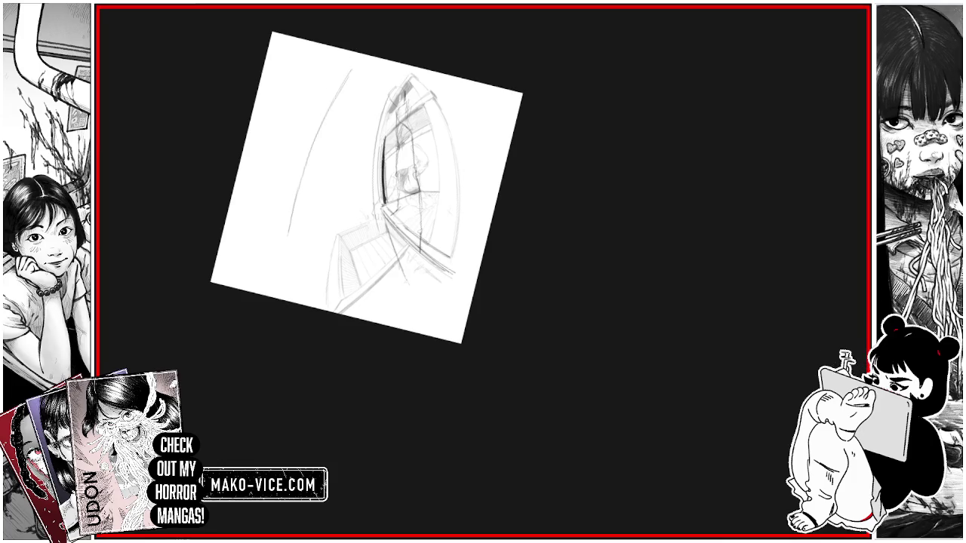
drag(323, 123, 353, 70)
key(ctrl+0)
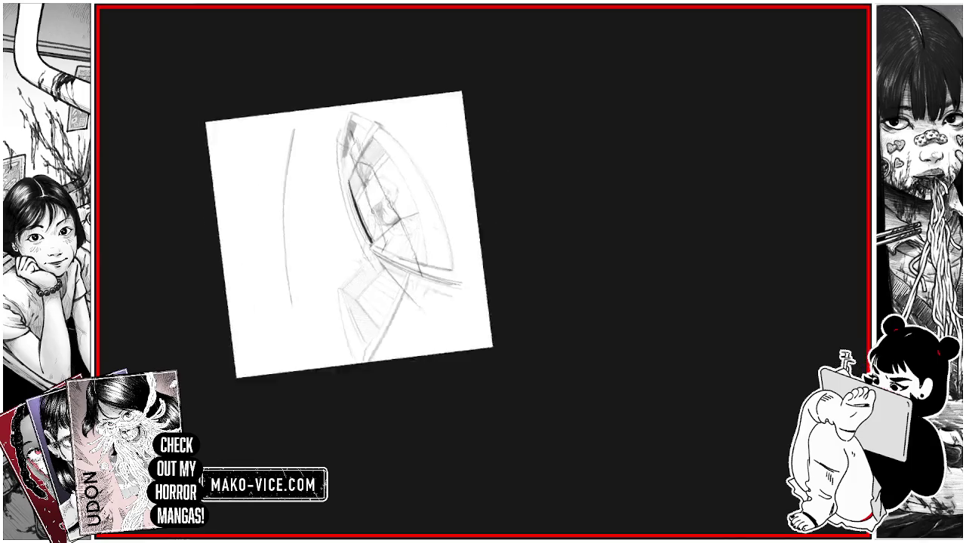
key(6)
key(6)
key(6)
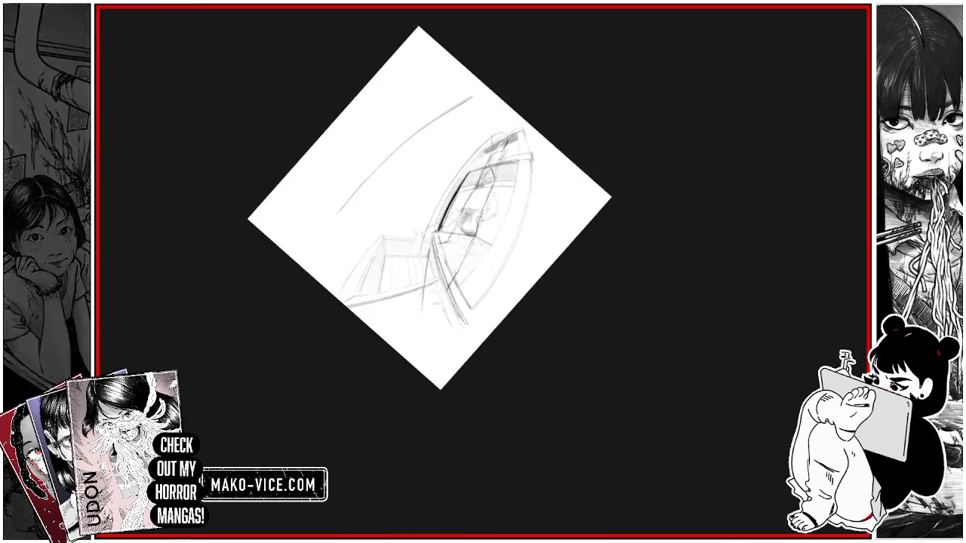
Step: Draw the room's upper corner and diagonal ceiling edge lines, redoing a rough corner stroke
drag(453, 116, 477, 142)
drag(451, 111, 456, 70)
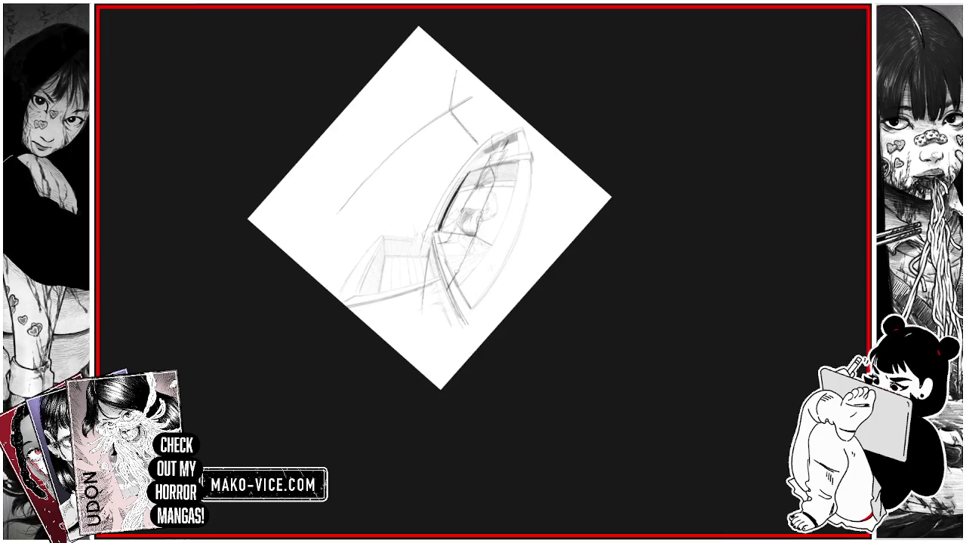
key(ctrl+z)
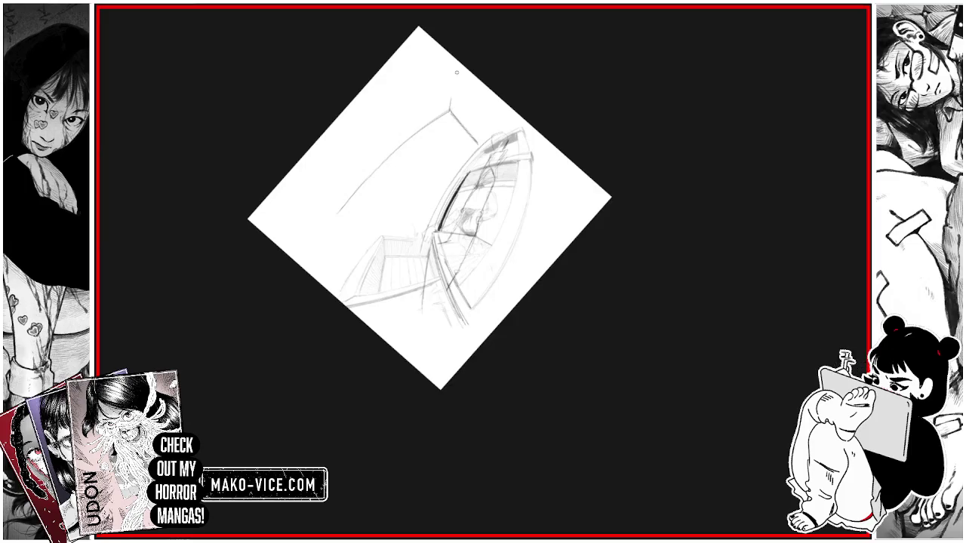
key(ctrl+z)
drag(451, 65, 453, 104)
drag(406, 143, 442, 178)
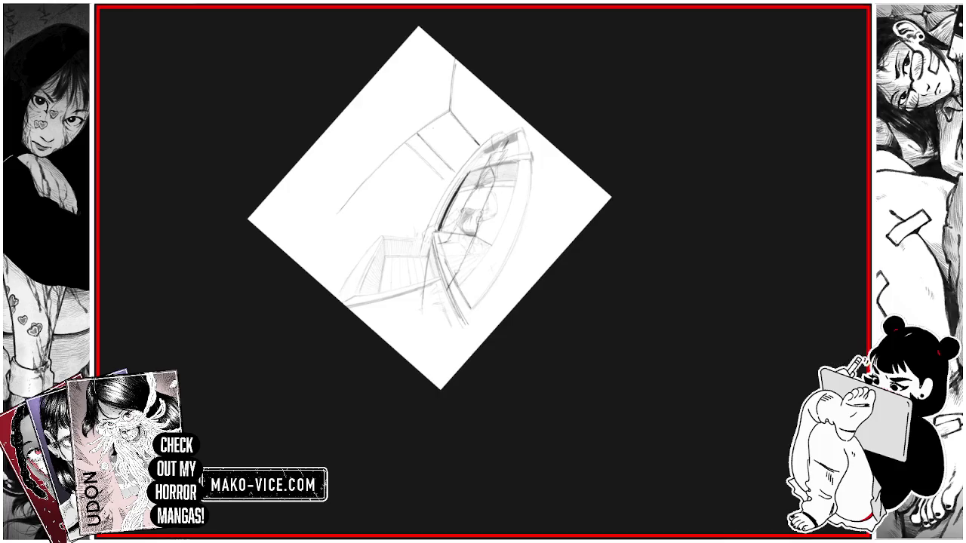
drag(430, 139, 457, 166)
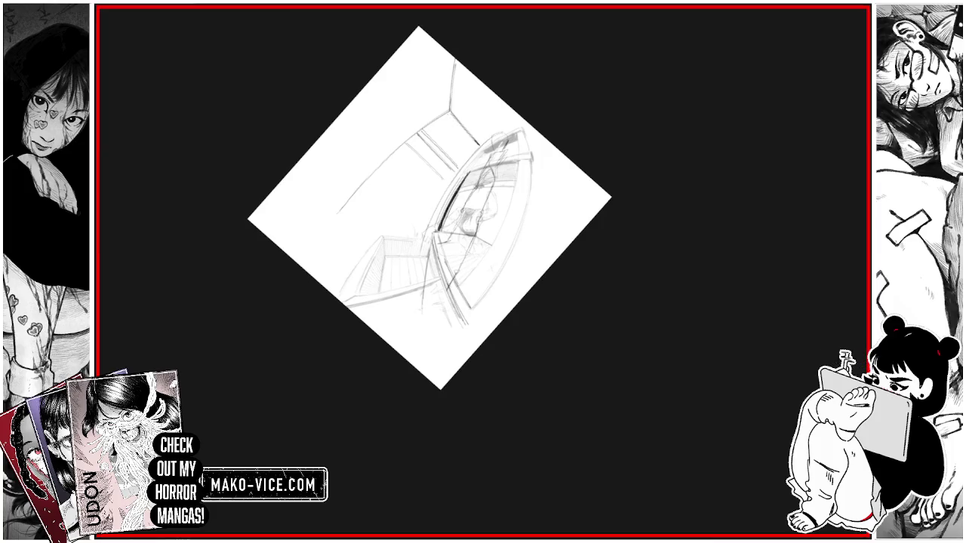
drag(449, 116, 475, 144)
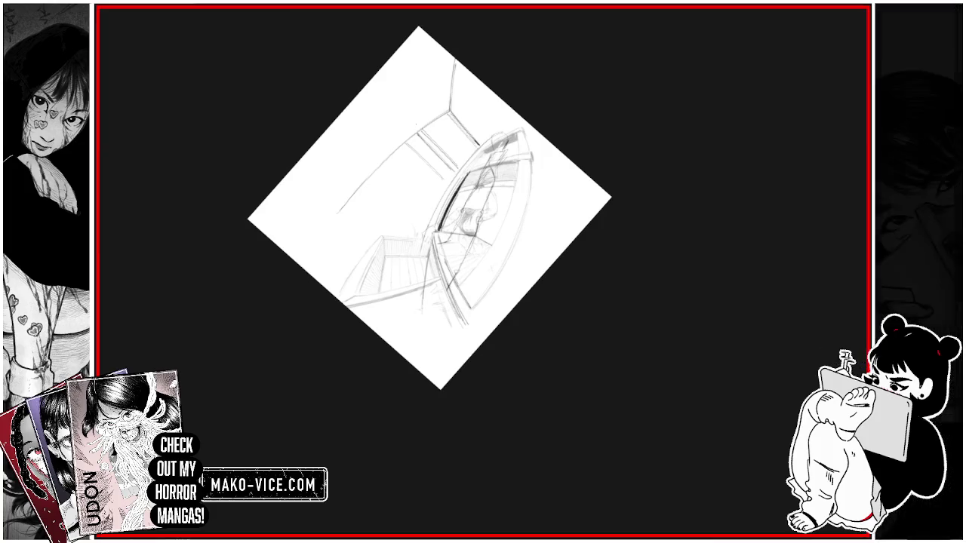
Step: Tighten the room's top corner and wall lines with short, darker strokes
key(5)
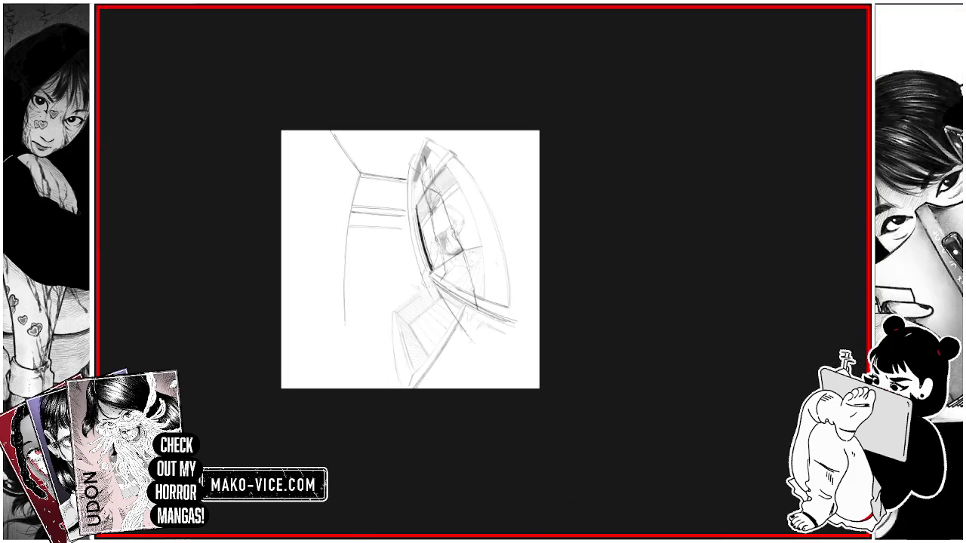
scroll(418, 153, up, 3)
mouse_move(427, 108)
mouse_down()
mouse_move(413, 151)
mouse_move(417, 142)
mouse_up()
mouse_move(407, 212)
mouse_down()
mouse_move(405, 285)
mouse_move(406, 270)
mouse_up()
mouse_move(412, 110)
mouse_down()
mouse_move(401, 165)
mouse_move(409, 147)
mouse_up()
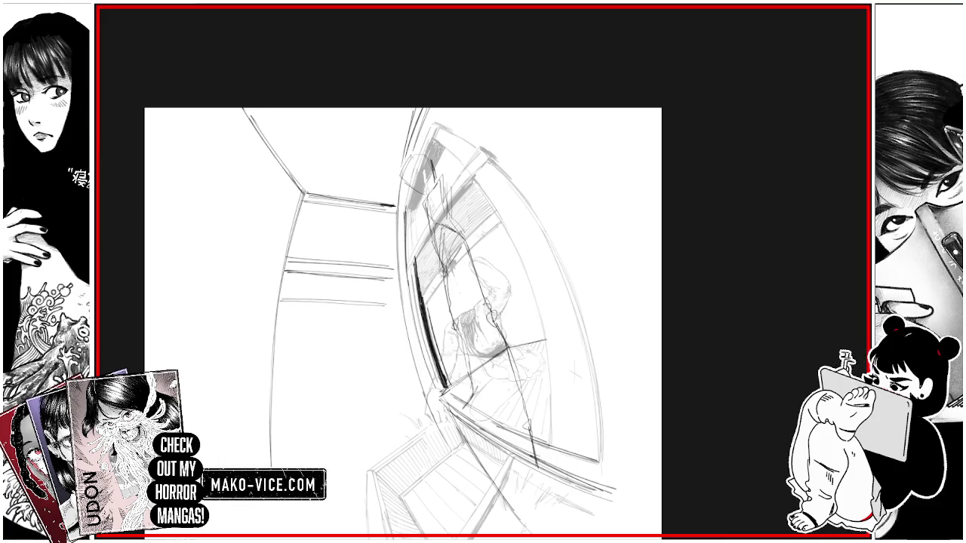
drag(410, 188, 405, 211)
mouse_move(427, 132)
mouse_down()
mouse_move(424, 154)
mouse_move(431, 142)
mouse_move(461, 137)
mouse_up()
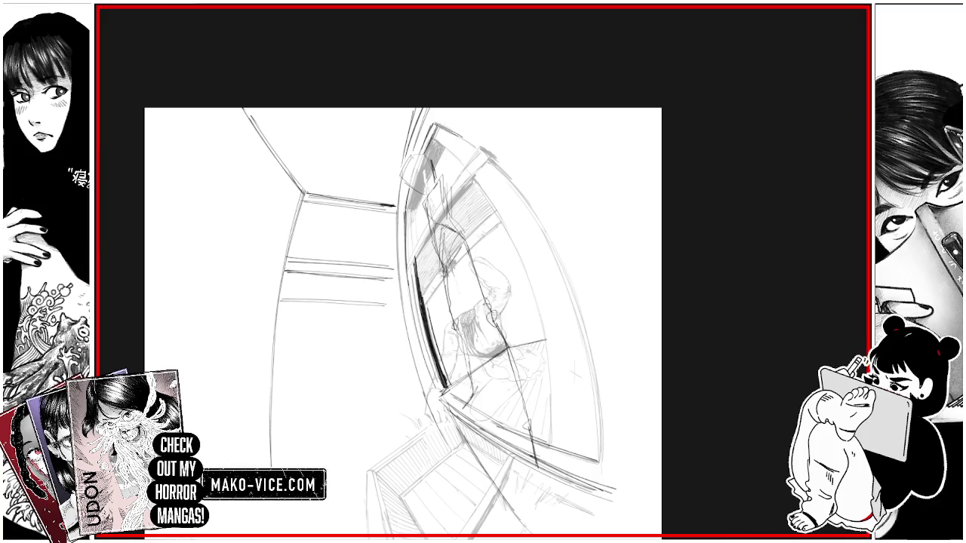
Step: Darken the window's upper outer curve and left arc with heavier pencil strokes
drag(483, 302, 528, 227)
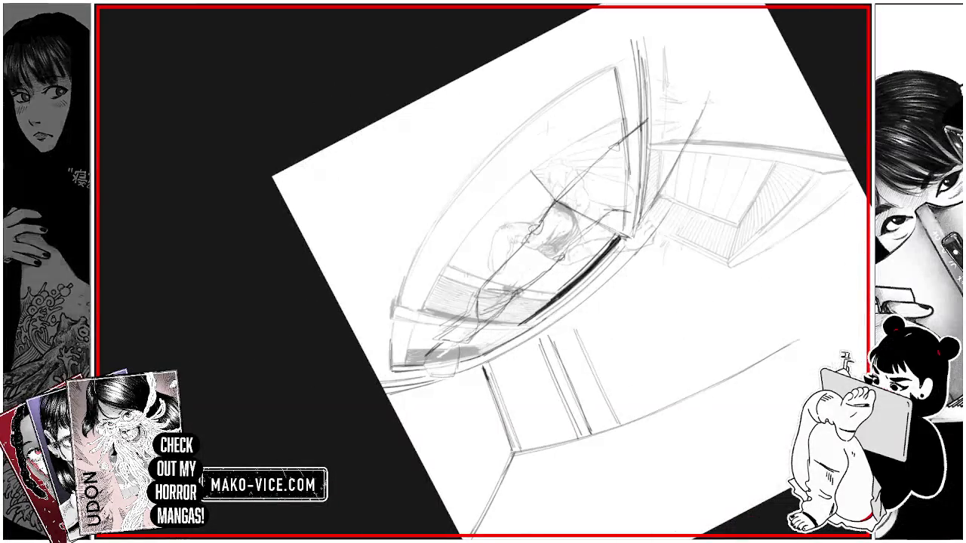
drag(418, 252, 602, 68)
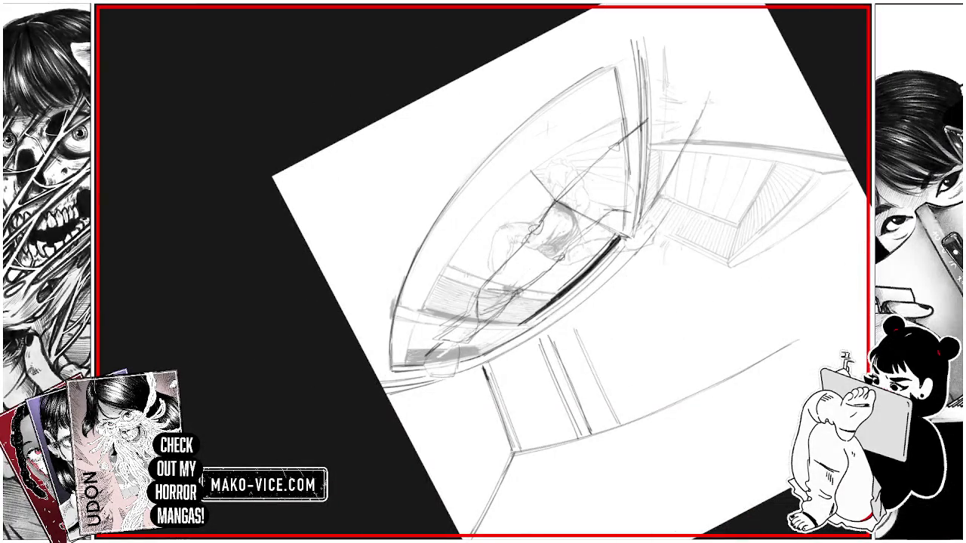
drag(488, 158, 578, 84)
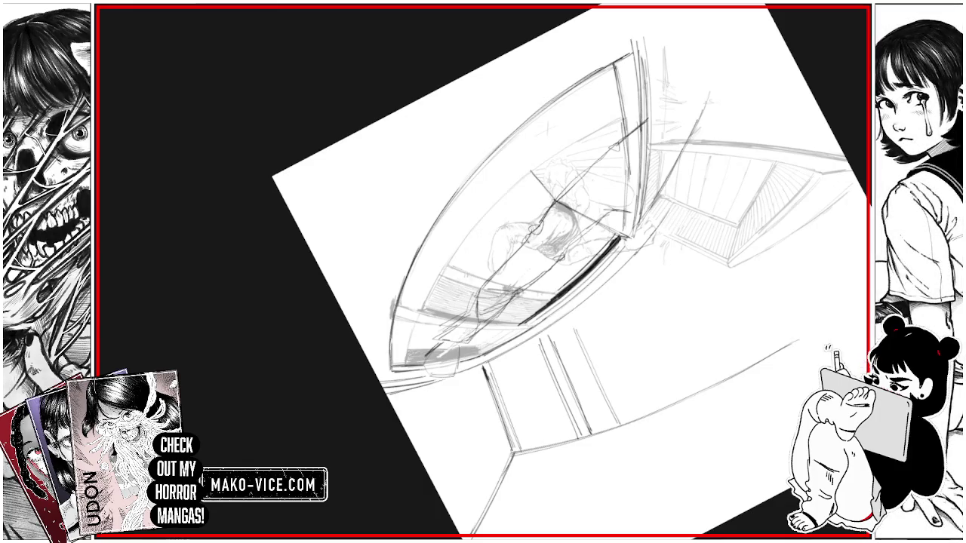
key(ctrl+0)
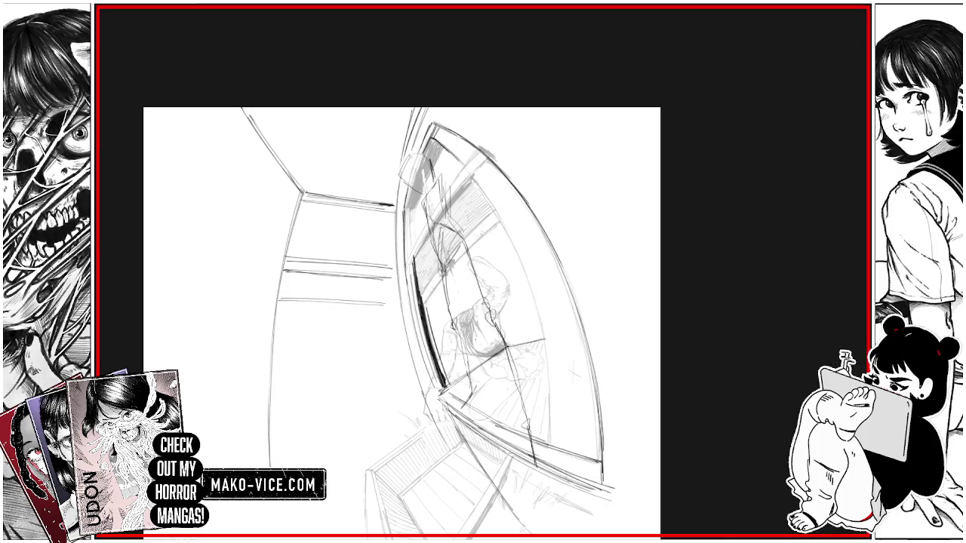
key(ctrl+minus)
mouse_move(528, 188)
mouse_down()
mouse_move(604, 301)
mouse_move(574, 340)
mouse_up()
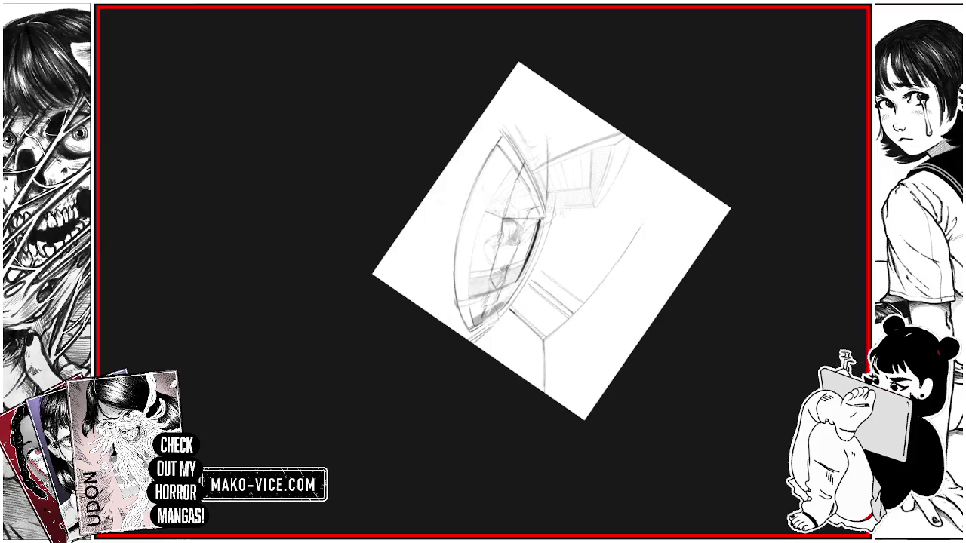
mouse_move(470, 302)
mouse_down()
mouse_move(472, 241)
mouse_move(509, 166)
mouse_up()
drag(474, 260, 510, 168)
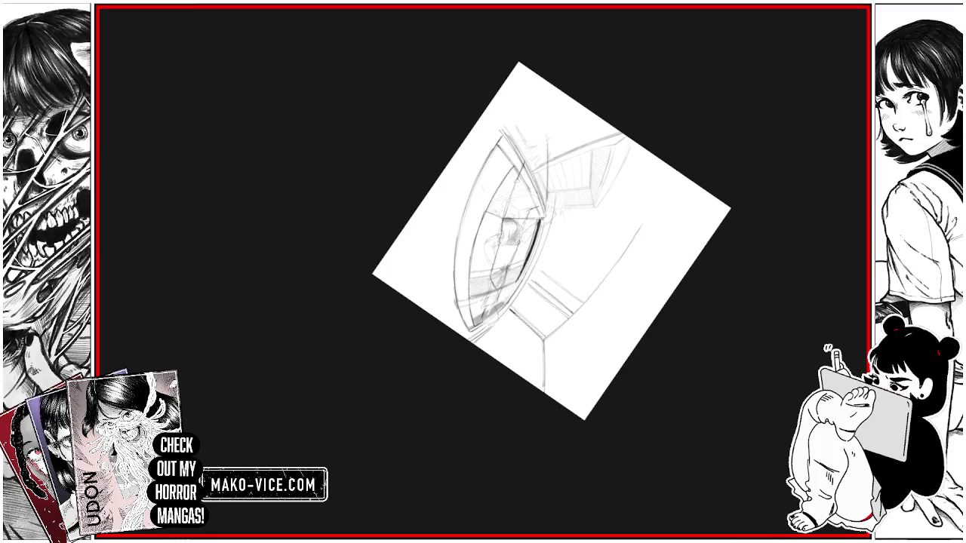
mouse_move(641, 188)
mouse_down()
mouse_move(664, 271)
mouse_move(618, 355)
mouse_up()
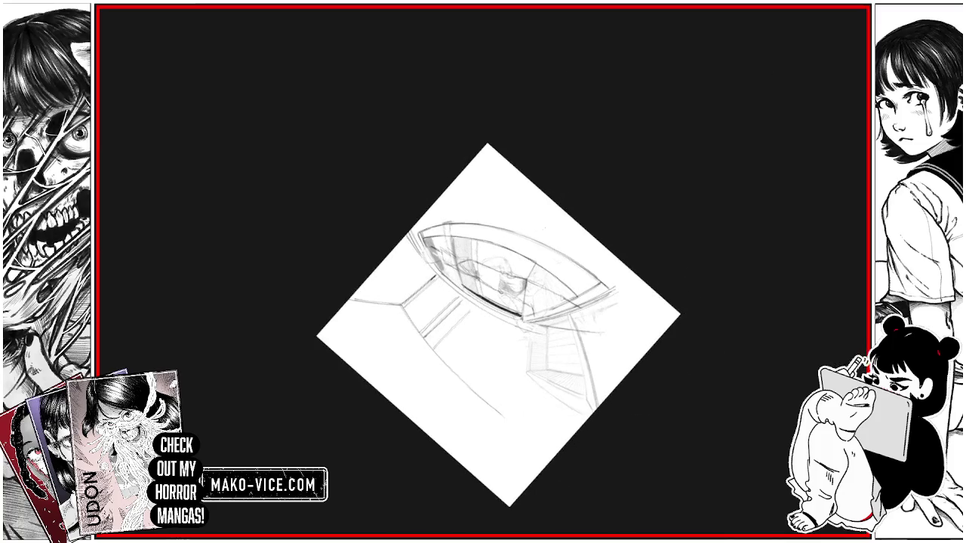
drag(562, 213, 548, 242)
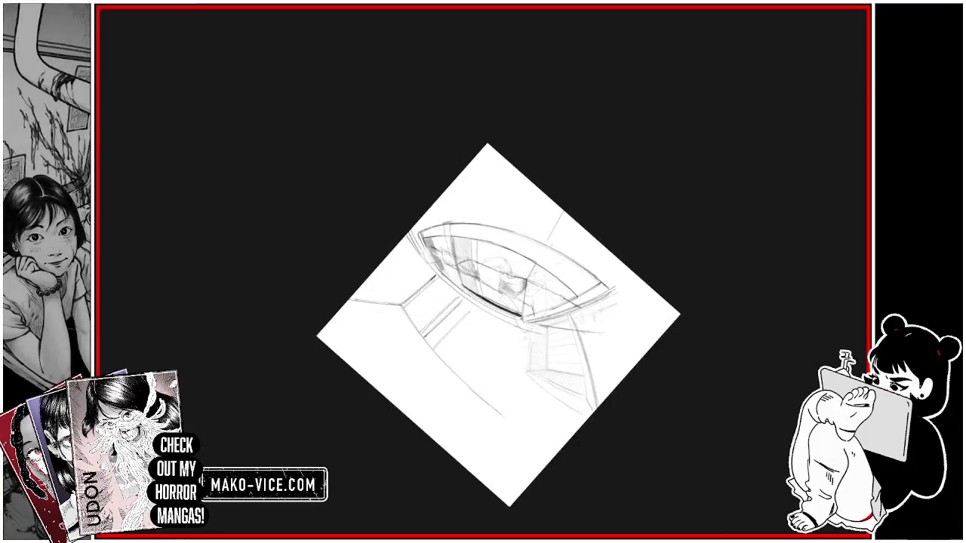
scroll(543, 302, up, 3)
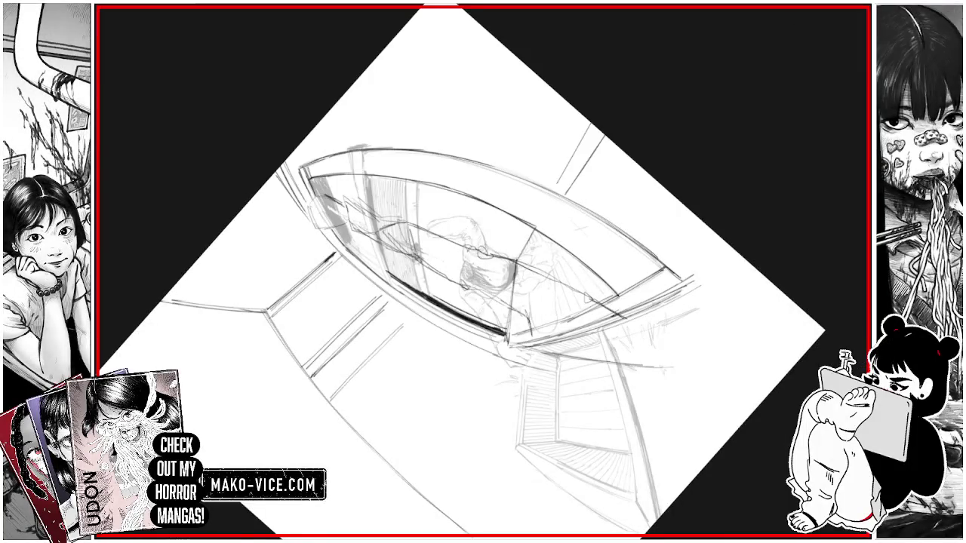
Step: Add short dark strokes in the middle of the sketch, undoing one stray set
key(ctrl+0)
mouse_move(487, 205)
mouse_down()
mouse_move(478, 234)
mouse_move(477, 217)
mouse_up()
drag(477, 178, 469, 199)
mouse_move(481, 197)
mouse_down()
mouse_move(475, 216)
mouse_move(477, 203)
mouse_up()
key(ctrl+z)
drag(458, 141, 477, 198)
drag(459, 147, 465, 168)
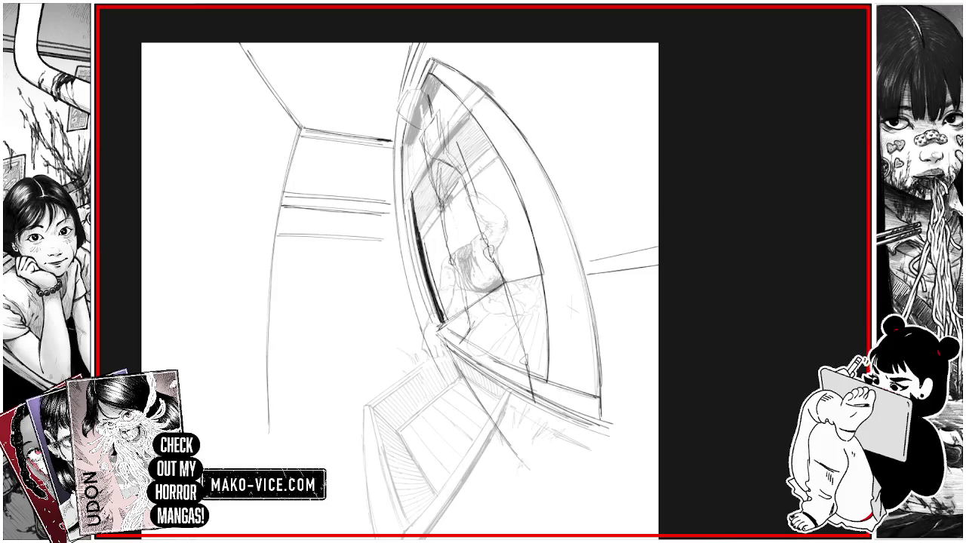
Step: Darken the window frame's left edge and shade the top of the frame
mouse_move(408, 158)
mouse_down()
mouse_move(423, 245)
mouse_move(412, 180)
mouse_up()
drag(413, 187, 418, 228)
drag(407, 151, 412, 217)
drag(406, 147, 409, 204)
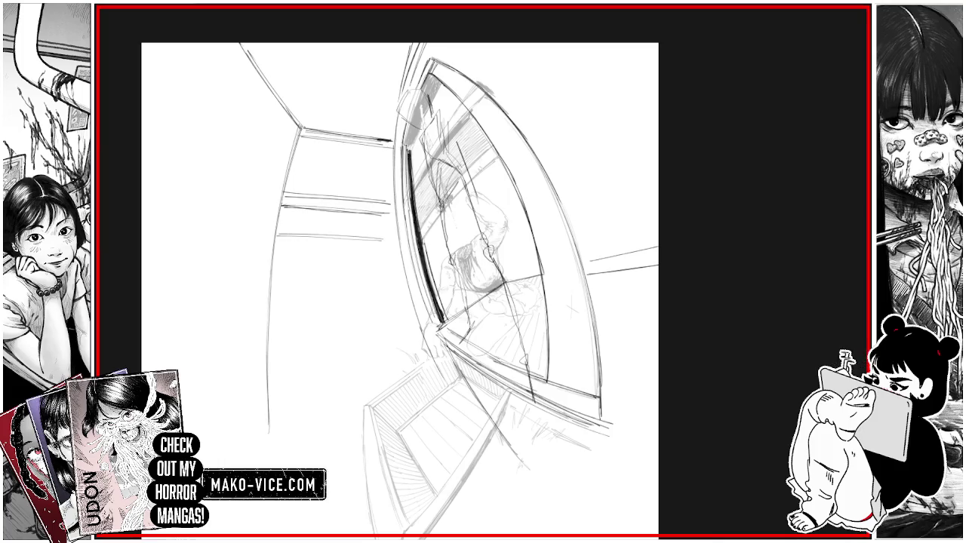
mouse_move(405, 125)
mouse_down()
mouse_move(418, 145)
mouse_move(409, 155)
mouse_up()
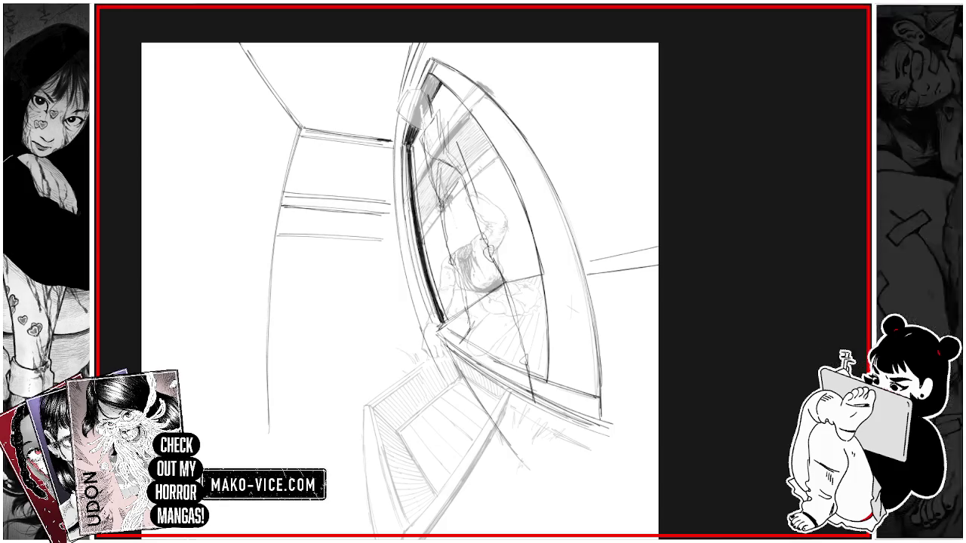
mouse_move(432, 81)
mouse_down()
mouse_move(436, 100)
mouse_move(426, 89)
mouse_up()
mouse_move(436, 127)
mouse_down()
mouse_move(447, 122)
mouse_move(460, 138)
mouse_up()
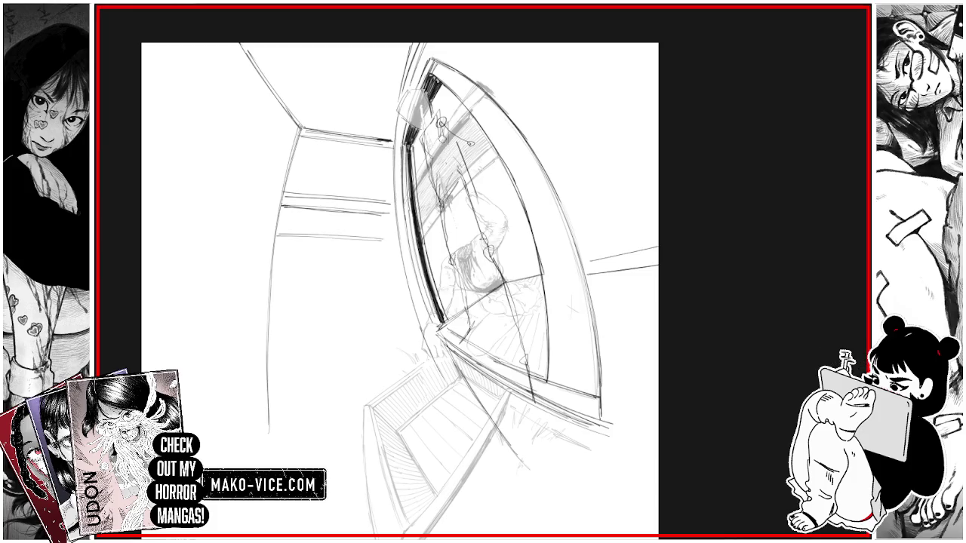
mouse_move(449, 170)
mouse_down()
mouse_move(426, 144)
mouse_move(436, 122)
mouse_move(451, 152)
mouse_up()
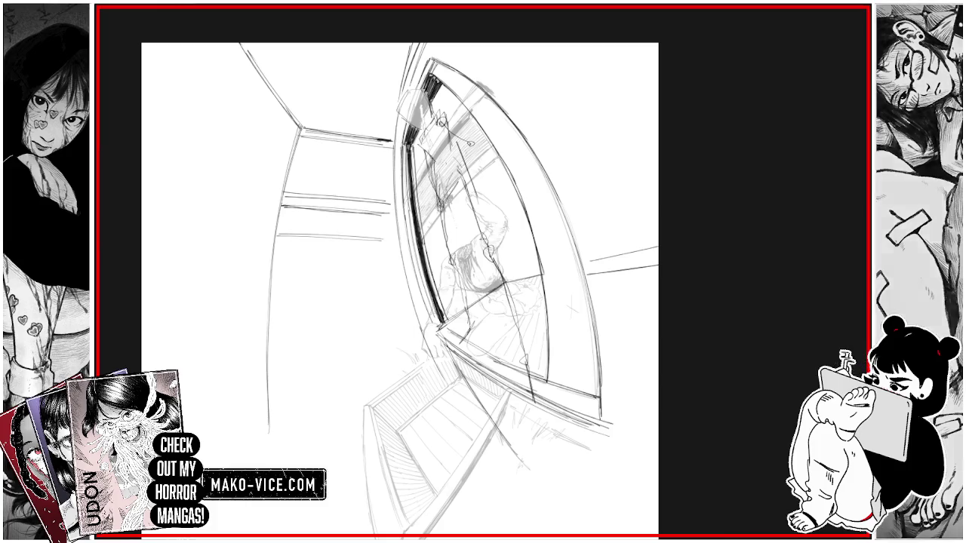
mouse_move(442, 198)
mouse_down()
mouse_move(465, 220)
mouse_move(448, 189)
mouse_move(453, 179)
mouse_move(455, 195)
mouse_move(467, 172)
mouse_move(448, 148)
mouse_up()
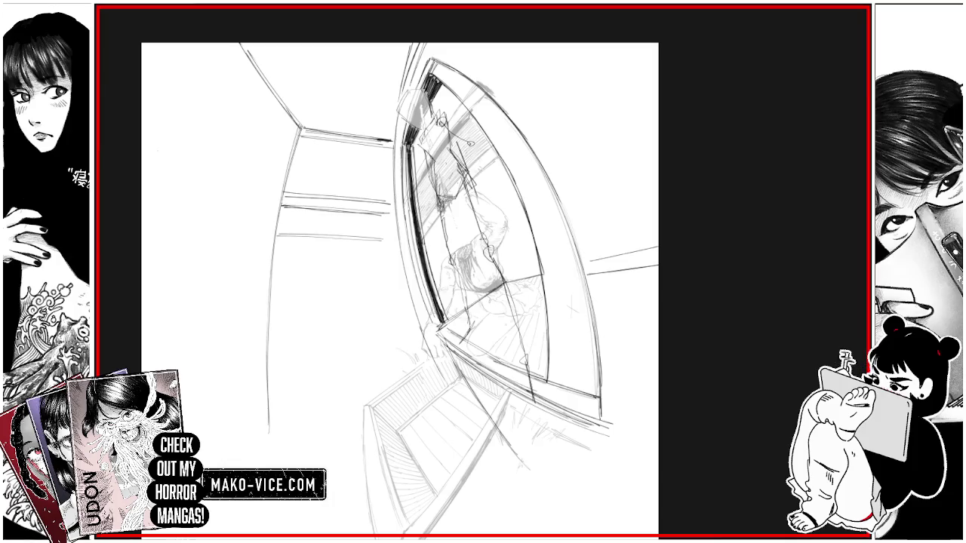
Step: Sketch diagonal hallway lines at upper left and redraw the left wall's curved line
drag(143, 140, 218, 202)
mouse_move(209, 140)
mouse_down()
mouse_move(271, 195)
mouse_move(272, 179)
mouse_up()
scroll(242, 149, down, 2)
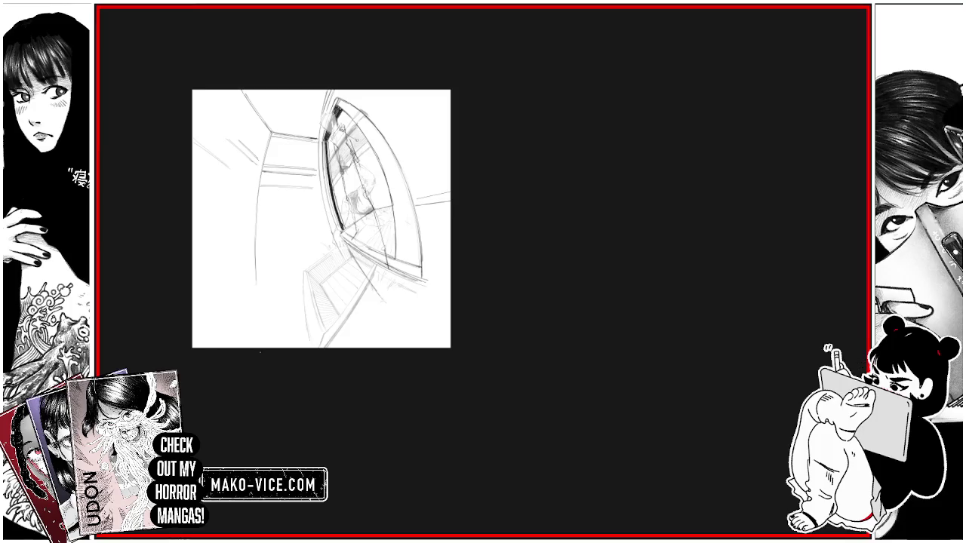
mouse_move(259, 347)
mouse_down()
mouse_move(258, 243)
mouse_move(255, 282)
mouse_up()
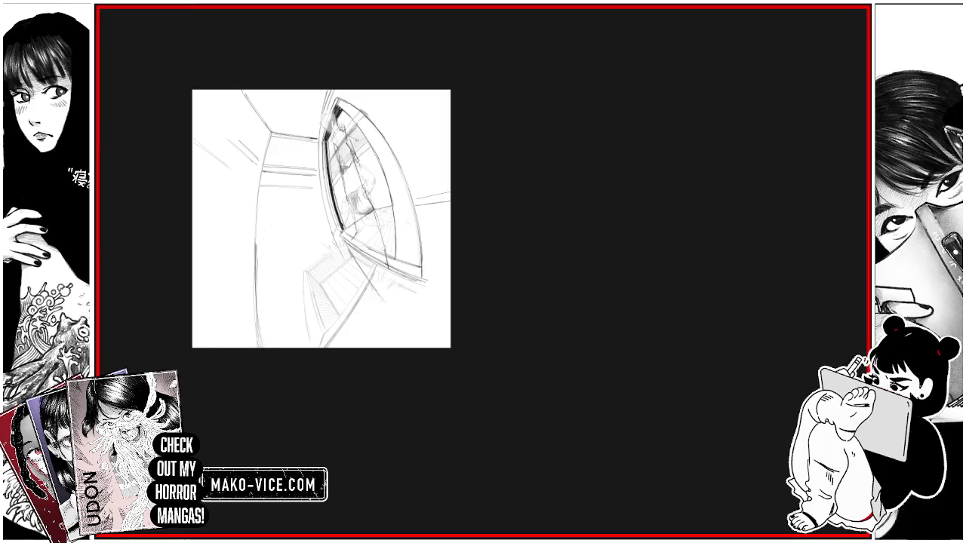
key(ctrl+z)
key(ctrl+z)
key(ctrl+z)
key(ctrl+z)
drag(259, 319, 255, 284)
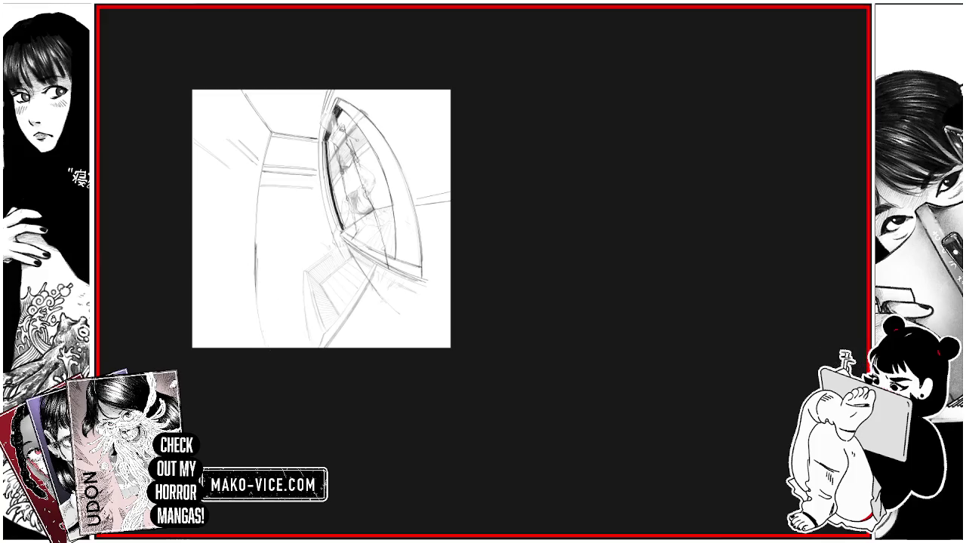
drag(267, 345, 253, 247)
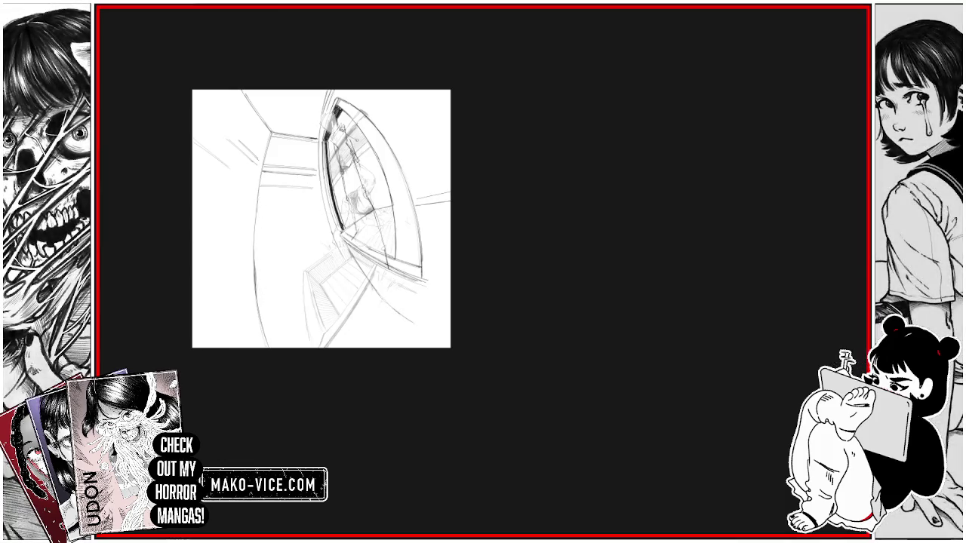
Step: Darken the stairs with a few short pencil strokes
mouse_move(383, 299)
mouse_down()
mouse_move(420, 345)
mouse_move(448, 329)
mouse_move(440, 332)
mouse_up()
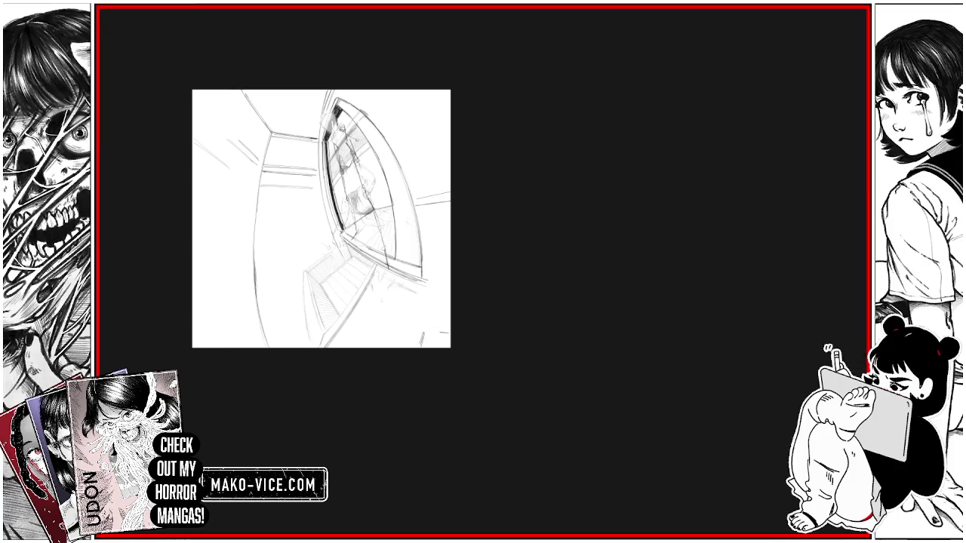
drag(360, 247, 348, 273)
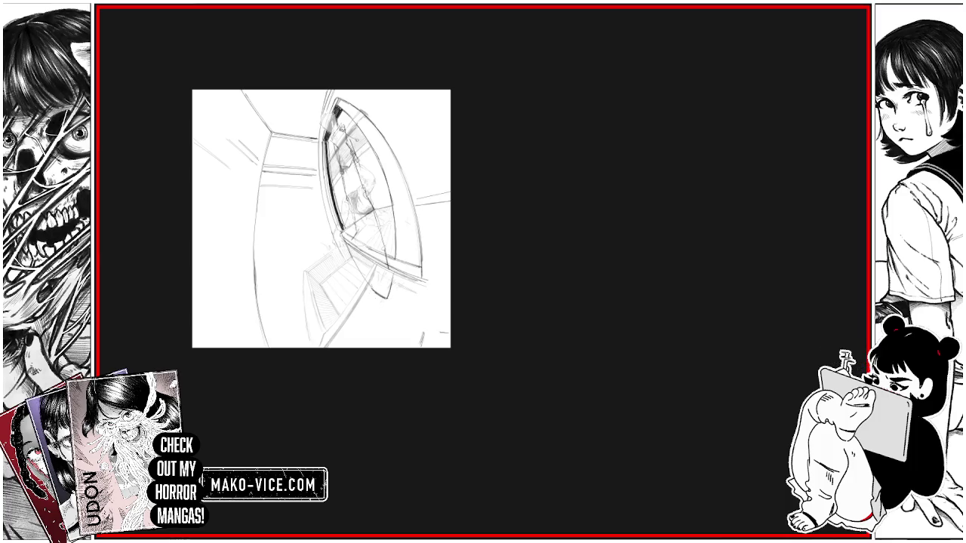
drag(370, 291, 364, 306)
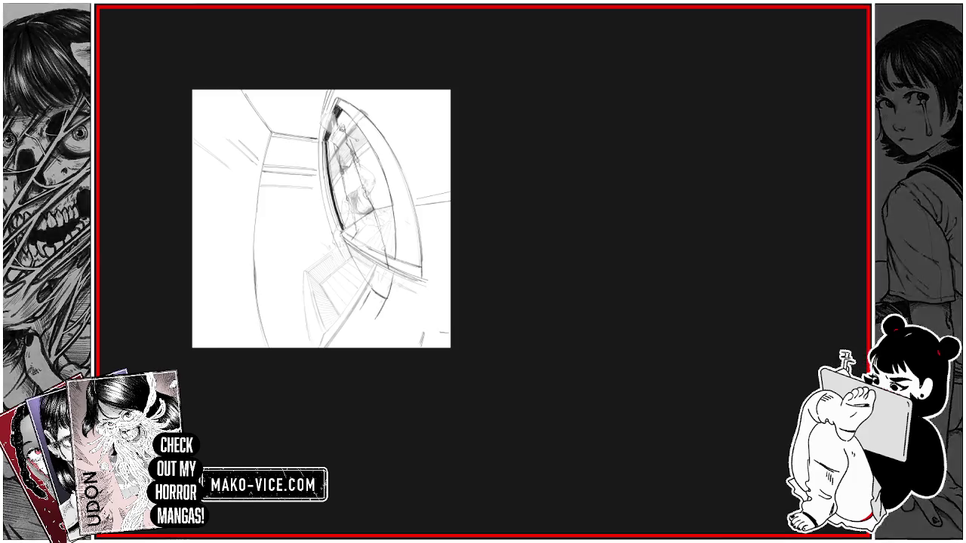
drag(365, 309, 360, 320)
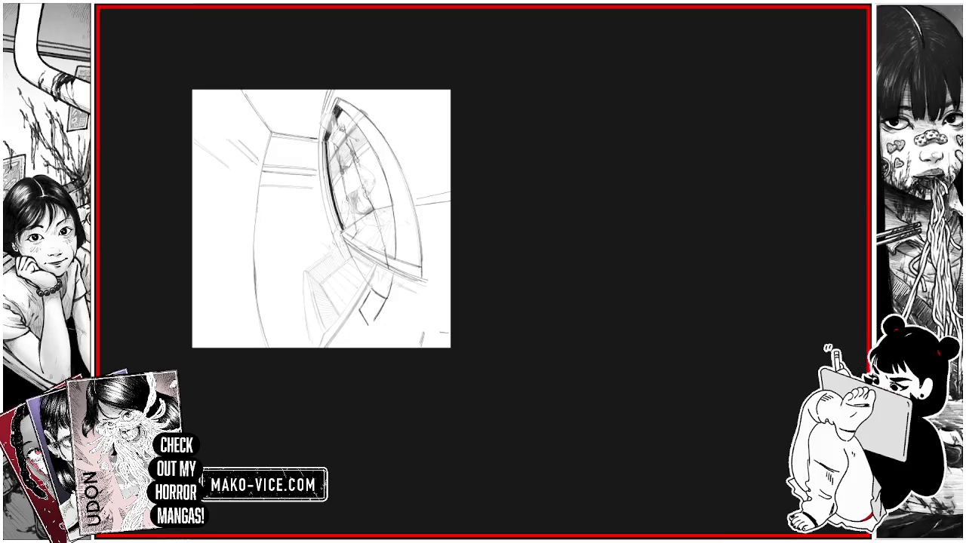
Step: Erase the old curved lines of the left wall
drag(258, 208, 261, 332)
drag(255, 270, 265, 347)
drag(256, 195, 259, 317)
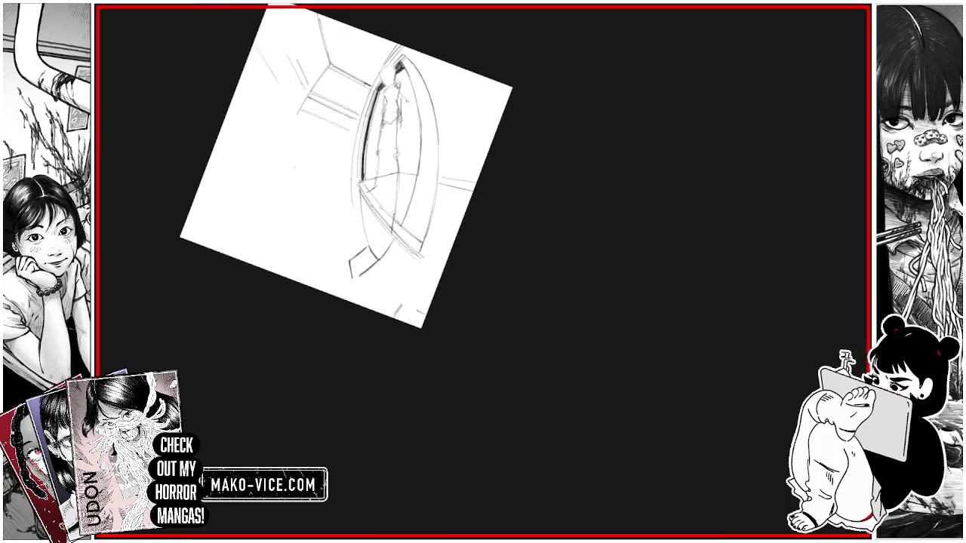
Step: Draw a new, darker left wall curve extending down toward the page bottom
drag(284, 181, 294, 115)
drag(283, 158, 290, 225)
drag(286, 145, 304, 252)
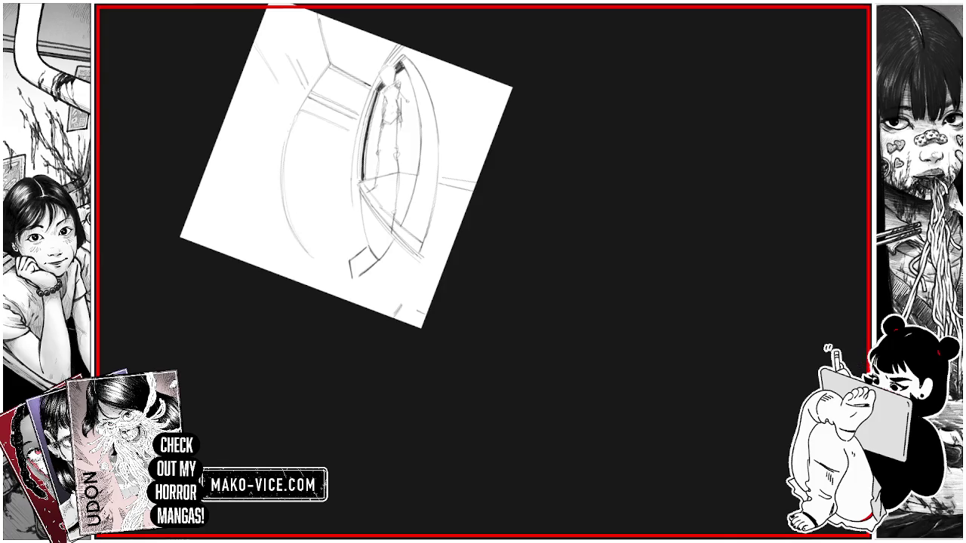
mouse_move(303, 98)
mouse_down()
mouse_move(285, 140)
mouse_move(308, 253)
mouse_move(282, 222)
mouse_up()
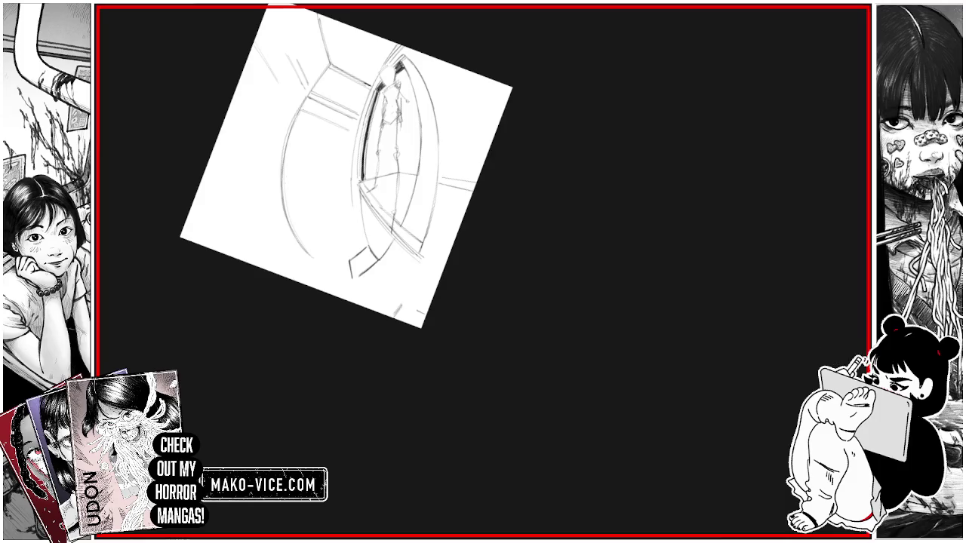
drag(306, 252, 329, 270)
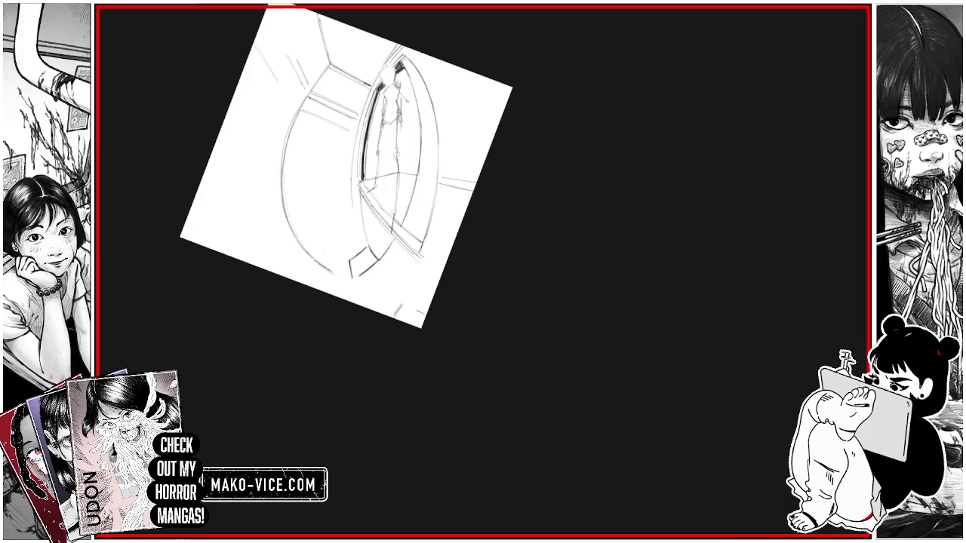
Step: Try faint strokes on the sideways-rotated canvas, undo them, and restore the upright view
key(ctrl+])
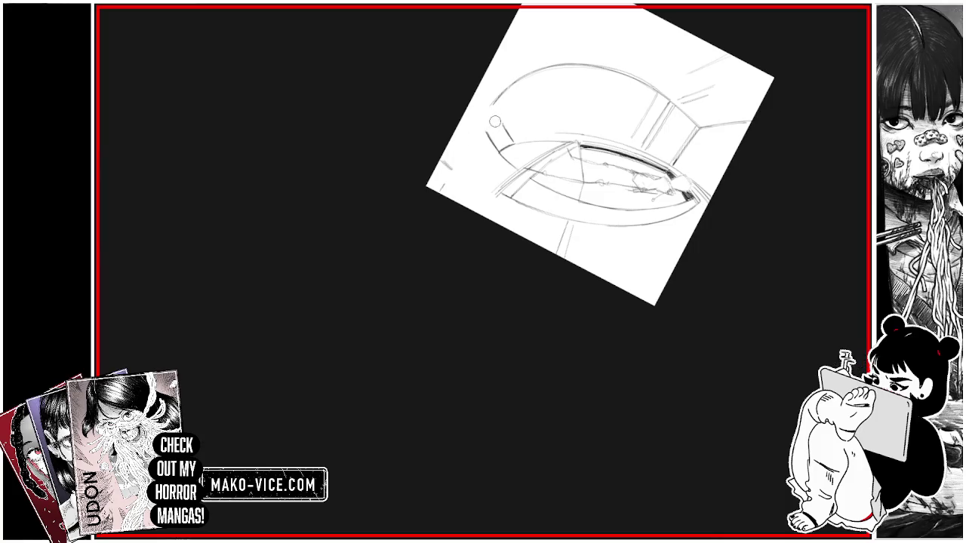
mouse_move(498, 106)
mouse_down()
mouse_move(495, 123)
mouse_move(510, 135)
mouse_move(496, 157)
mouse_up()
key(ctrl+z)
key(ctrl+z)
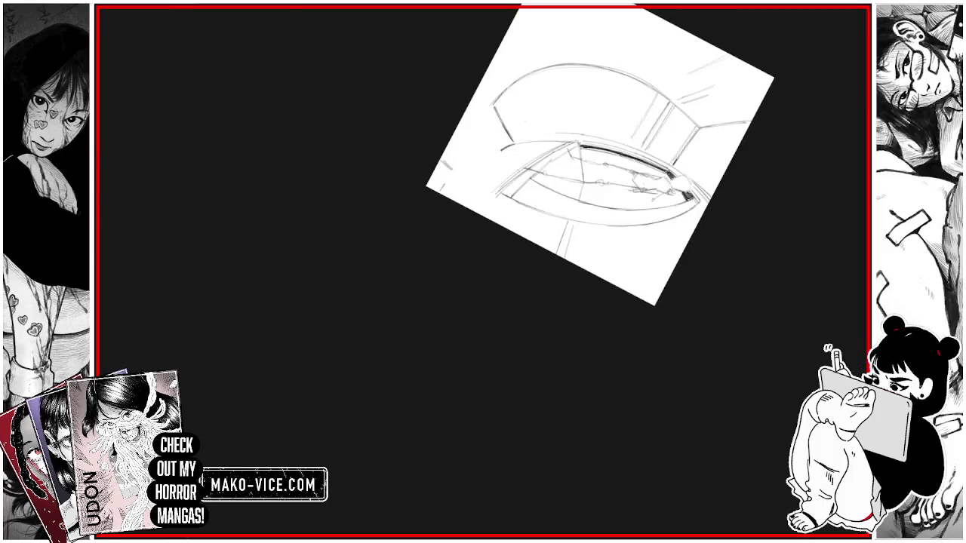
key(ctrl+])
drag(579, 261, 581, 317)
key(ctrl+z)
key(ctrl+z)
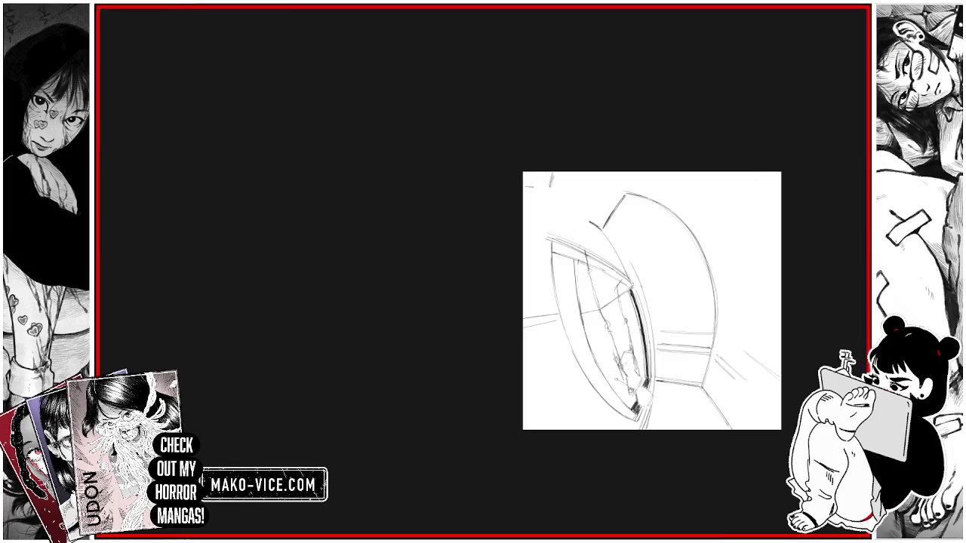
Step: Build dense pencil hatching along the window's curved edge on a tilted canvas
drag(575, 215, 573, 243)
mouse_move(588, 178)
mouse_down()
mouse_move(574, 221)
mouse_move(578, 209)
mouse_up()
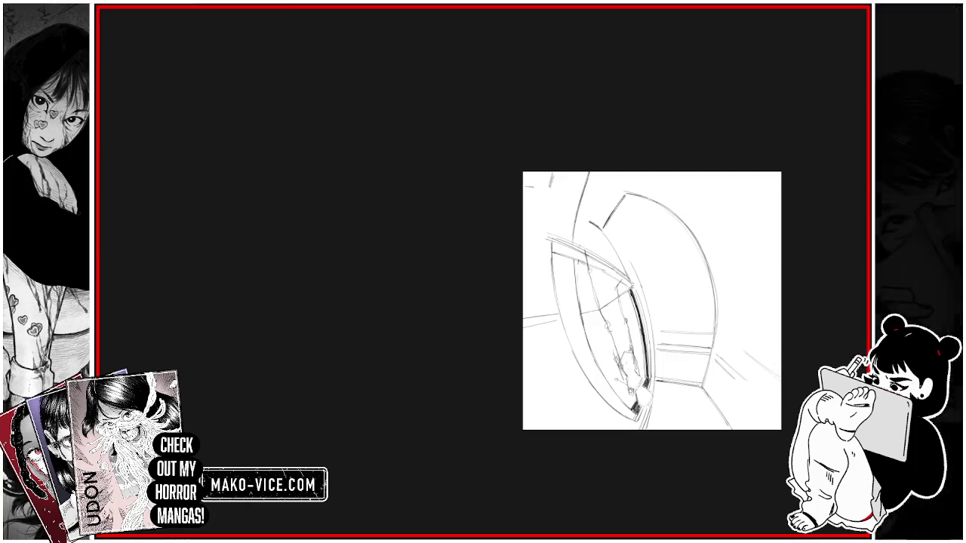
drag(576, 214, 571, 241)
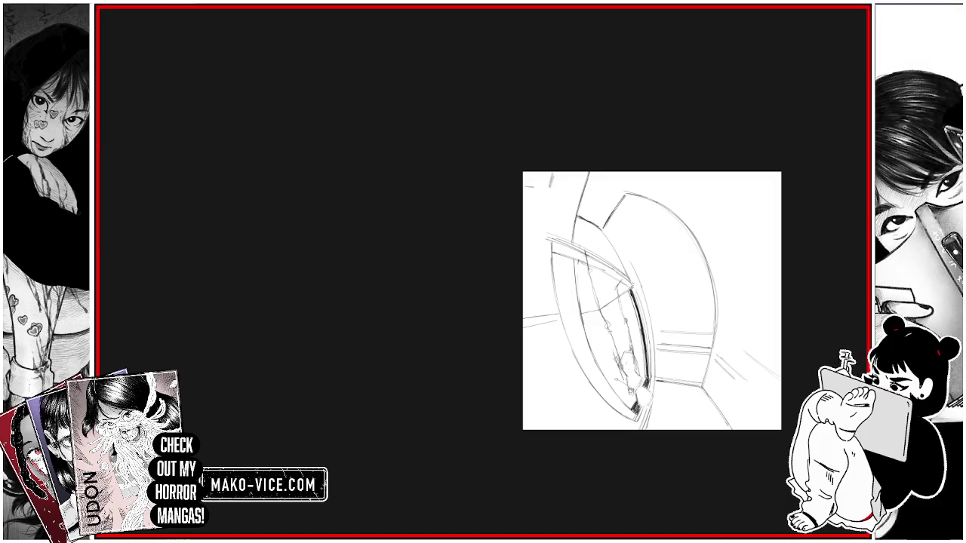
drag(652, 301, 445, 136)
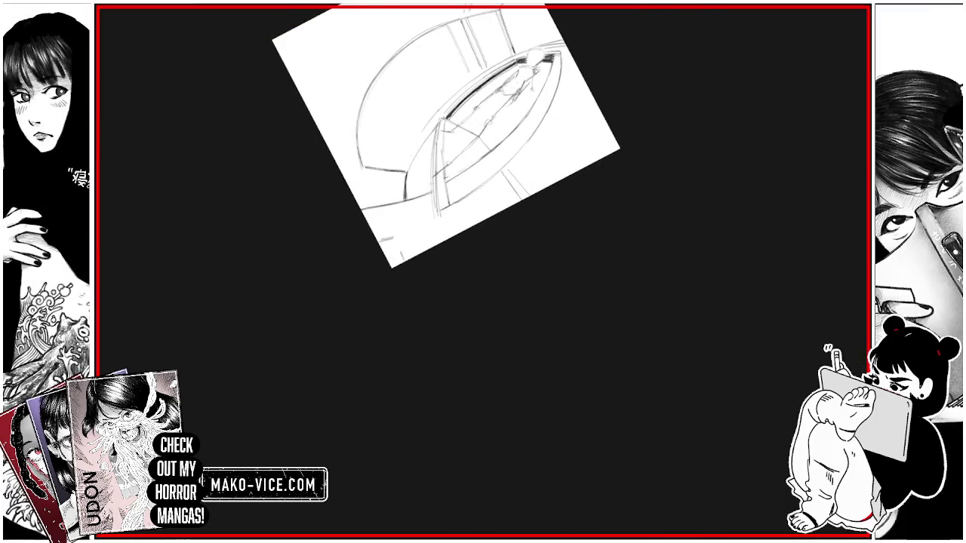
drag(405, 176, 401, 201)
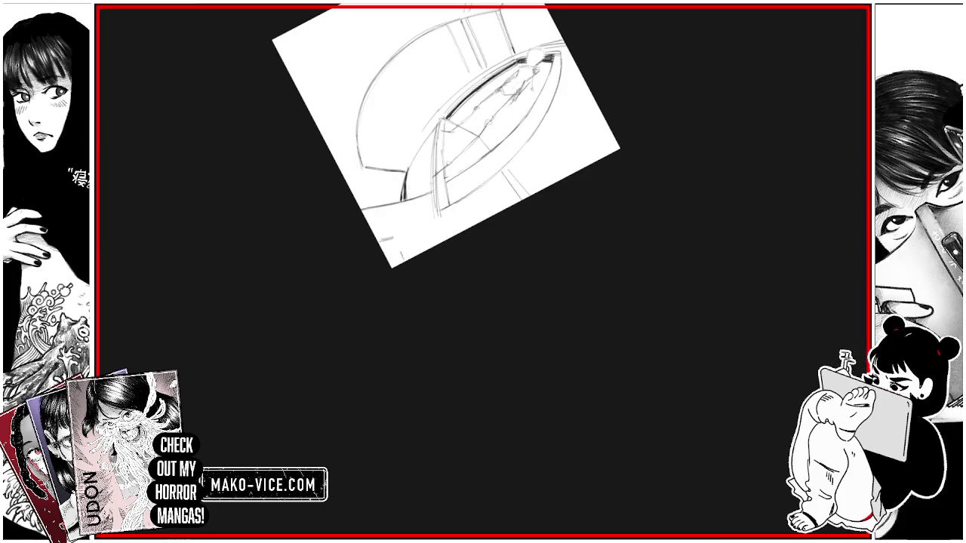
drag(408, 172, 407, 199)
drag(415, 164, 414, 197)
mouse_move(413, 158)
mouse_down()
mouse_move(411, 191)
mouse_move(430, 193)
mouse_up()
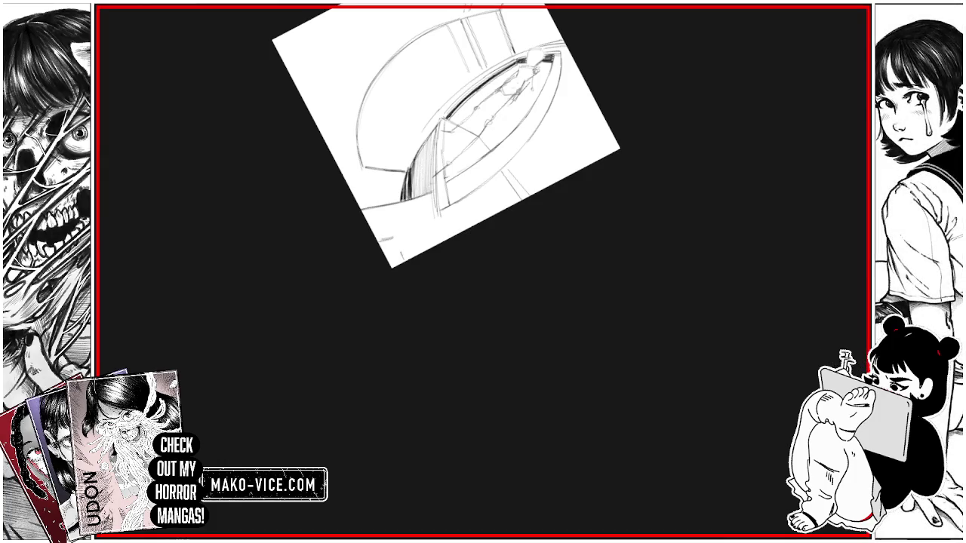
mouse_move(425, 143)
mouse_down()
mouse_move(425, 194)
mouse_move(417, 187)
mouse_move(417, 196)
mouse_up()
mouse_move(416, 155)
mouse_down()
mouse_move(416, 196)
mouse_move(408, 184)
mouse_up()
drag(408, 174, 405, 190)
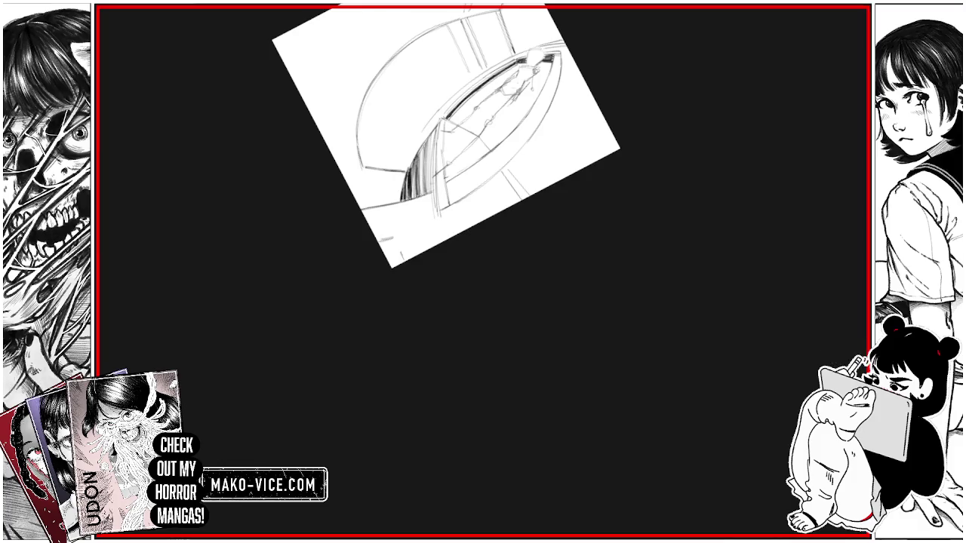
Step: Rotate the canvas back and erase part of the dark hatched wedge at the base
mouse_move(445, 136)
mouse_down()
mouse_move(367, 150)
mouse_move(338, 194)
mouse_move(347, 167)
mouse_up()
drag(377, 213, 388, 256)
drag(365, 196, 377, 252)
Step: Zoom in and erase more hatching from the dark wedge below the curved edge
scroll(385, 218, up, 3)
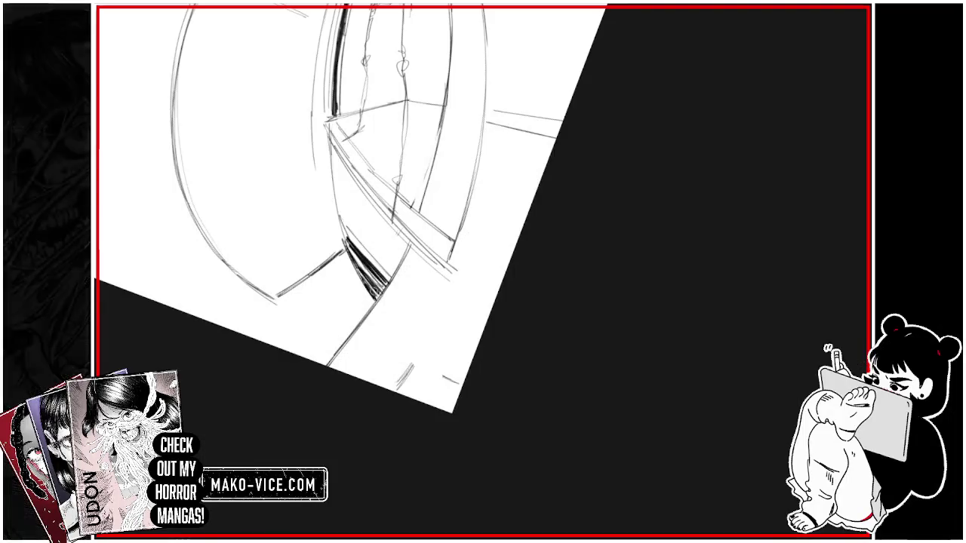
mouse_move(347, 232)
mouse_down()
mouse_move(384, 294)
mouse_move(383, 263)
mouse_up()
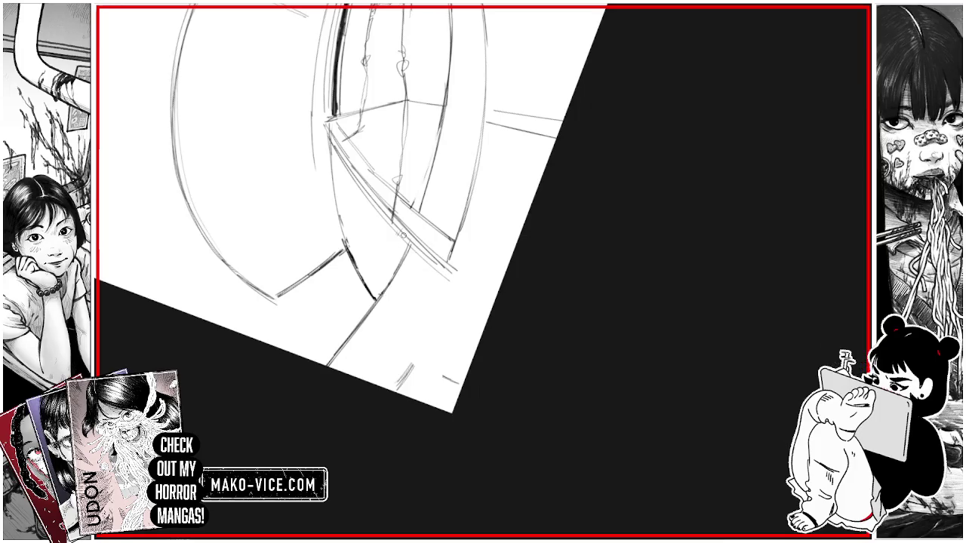
scroll(486, 268, down, 5)
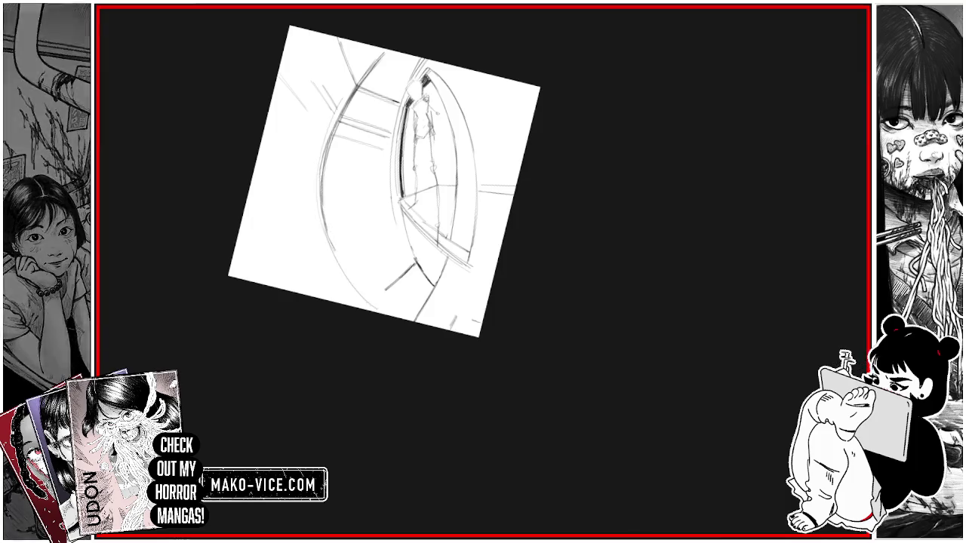
Step: Extend and darken the left curved wall strokes, undoing the last try
drag(323, 178, 374, 308)
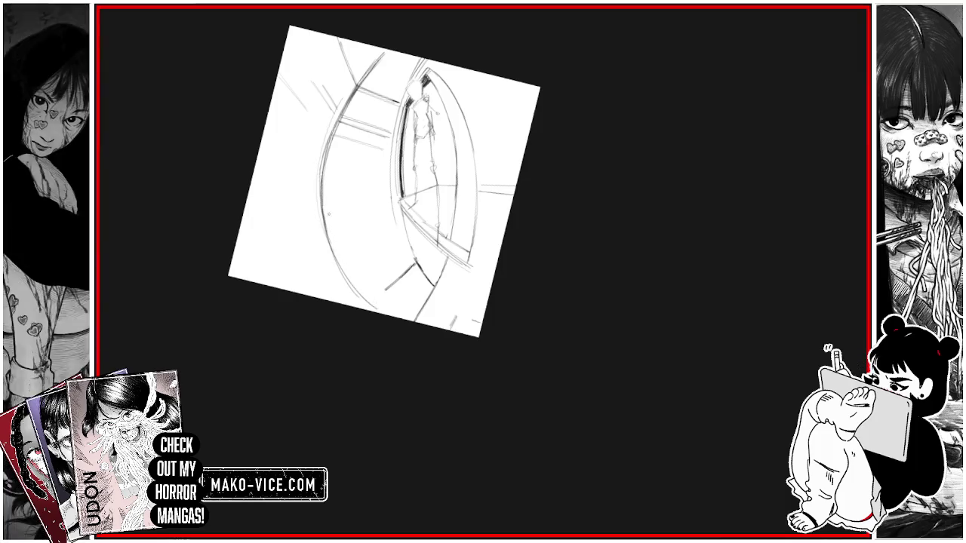
drag(322, 163, 323, 228)
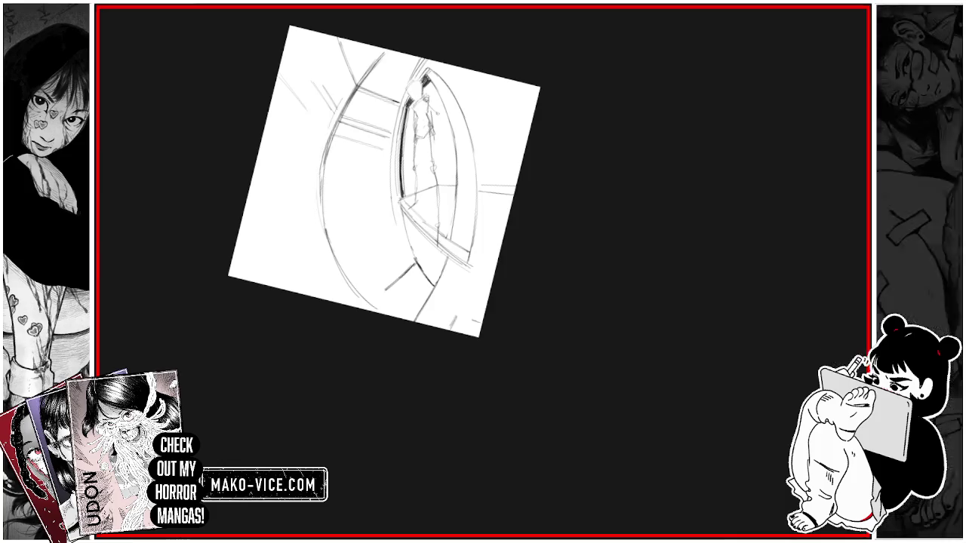
drag(322, 164, 324, 232)
drag(324, 186, 326, 241)
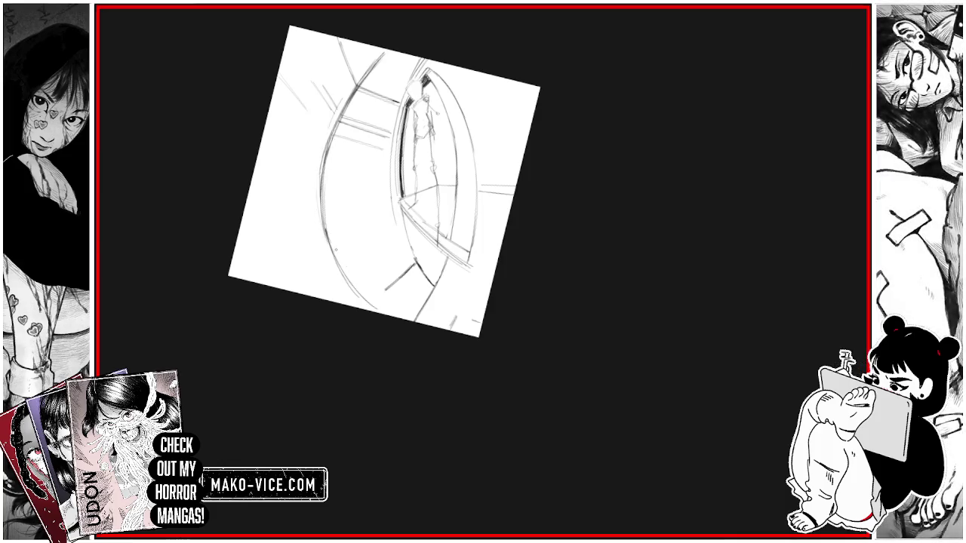
key(ctrl+z)
key(ctrl+z)
key(ctrl+y)
key(ctrl+y)
drag(345, 279, 380, 312)
drag(333, 260, 377, 312)
drag(324, 237, 363, 301)
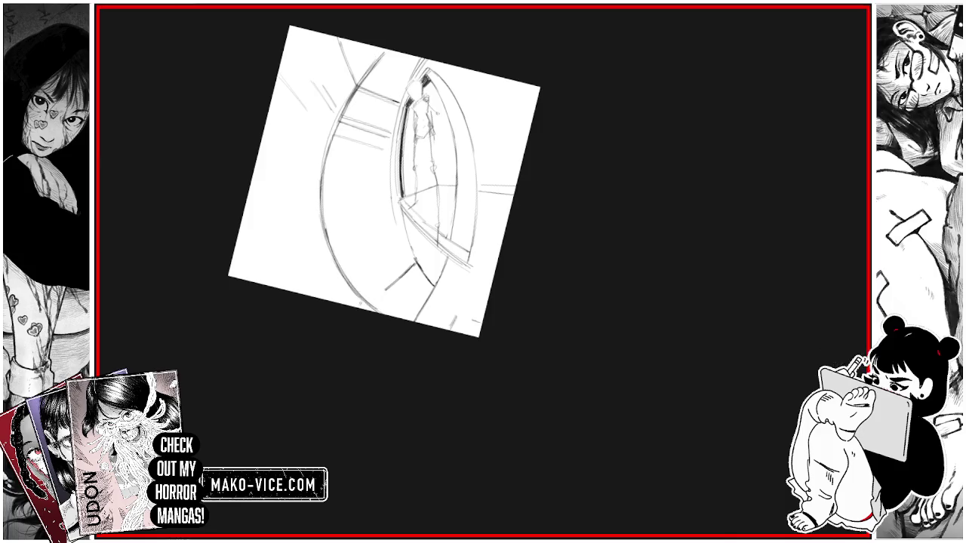
key(ctrl+z)
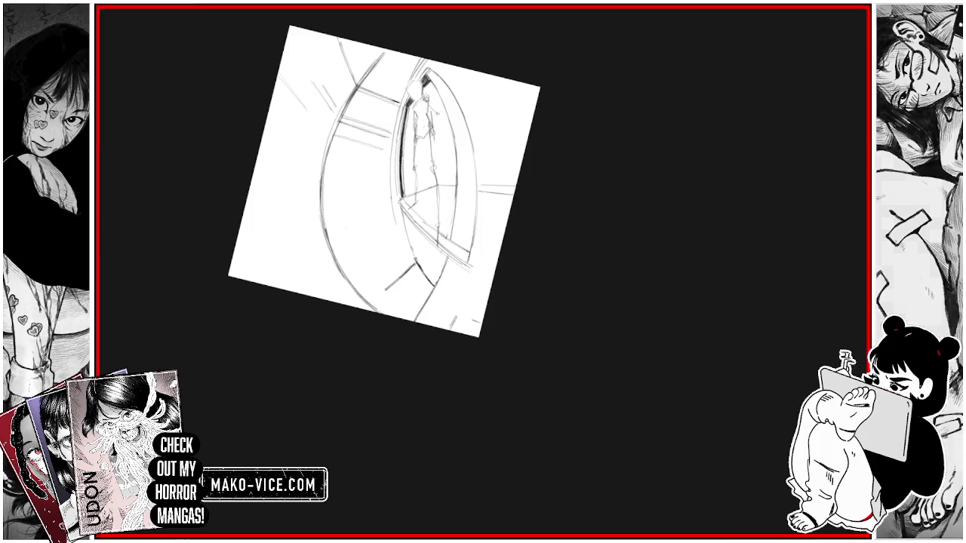
Step: Erase two short stray lines and firm up the ring's lower inner curve
key(Home)
drag(528, 226, 543, 316)
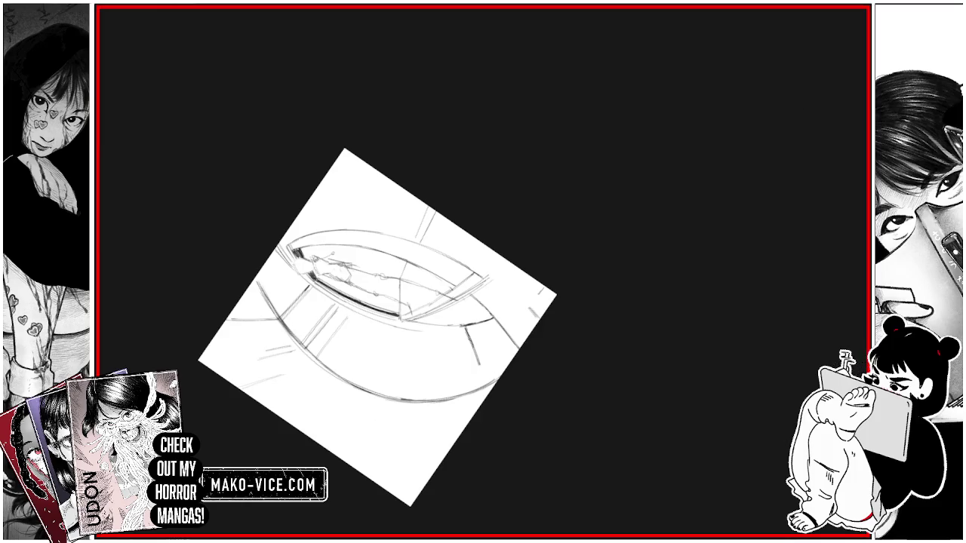
drag(464, 327, 475, 341)
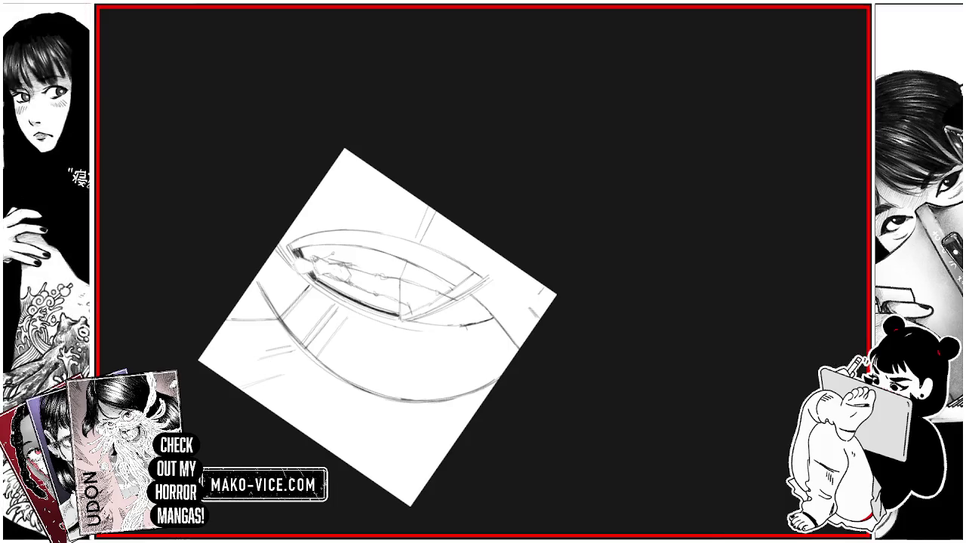
drag(369, 198, 383, 226)
drag(432, 285, 402, 211)
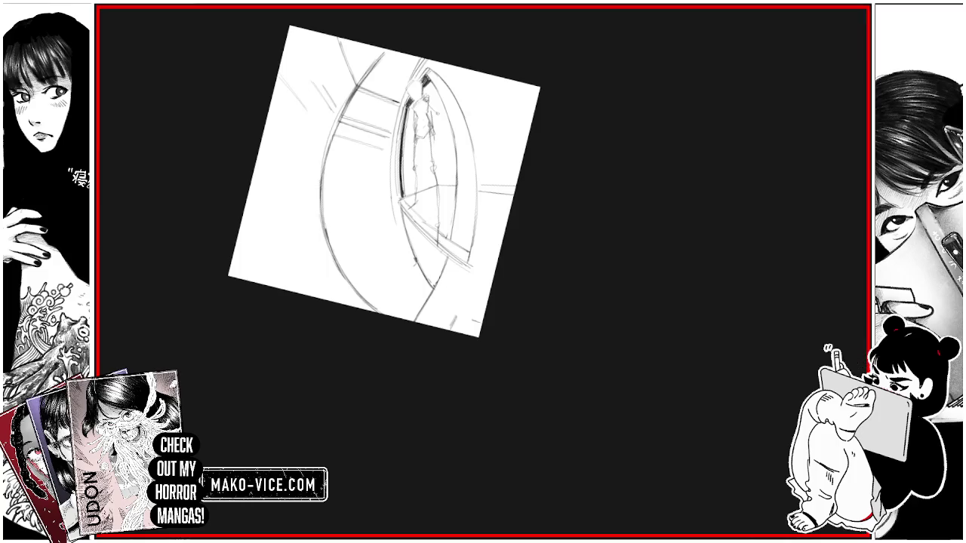
mouse_move(417, 320)
mouse_down()
mouse_move(436, 285)
mouse_move(425, 302)
mouse_move(445, 309)
mouse_move(460, 273)
mouse_up()
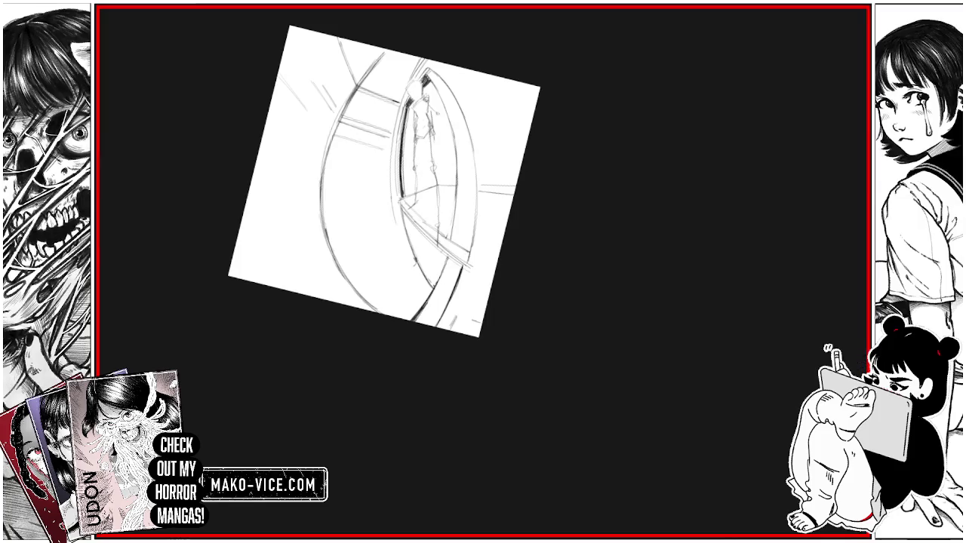
drag(419, 312, 430, 297)
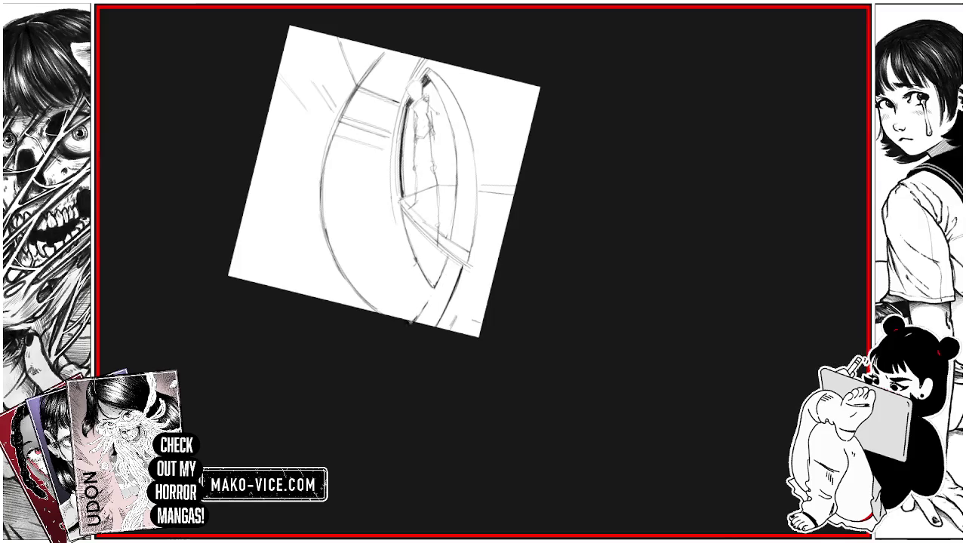
mouse_move(407, 327)
mouse_down()
mouse_move(426, 302)
mouse_move(451, 298)
mouse_move(435, 276)
mouse_move(445, 258)
mouse_move(437, 299)
mouse_up()
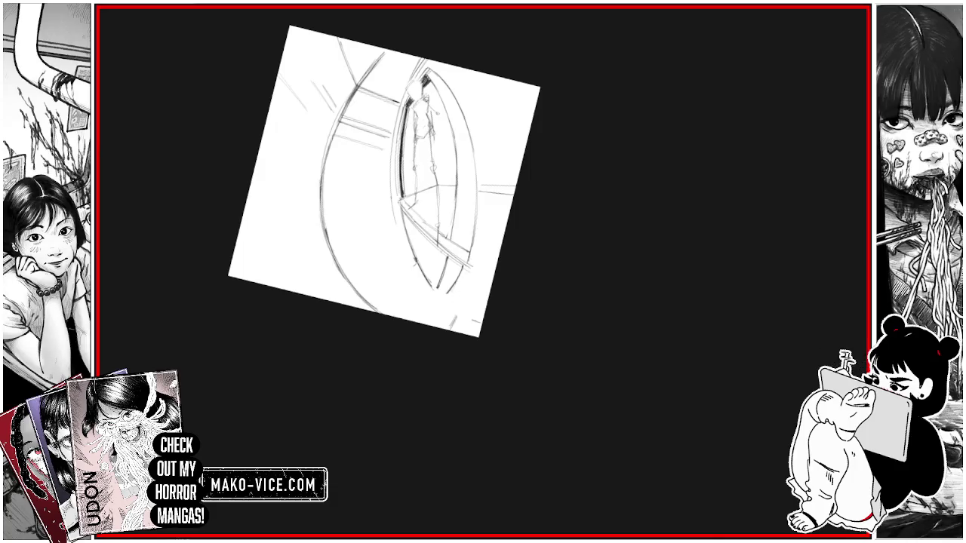
Step: Add short strokes on the right wall and a line up the ring's right edge
drag(466, 273, 454, 293)
drag(478, 240, 470, 259)
drag(483, 190, 474, 255)
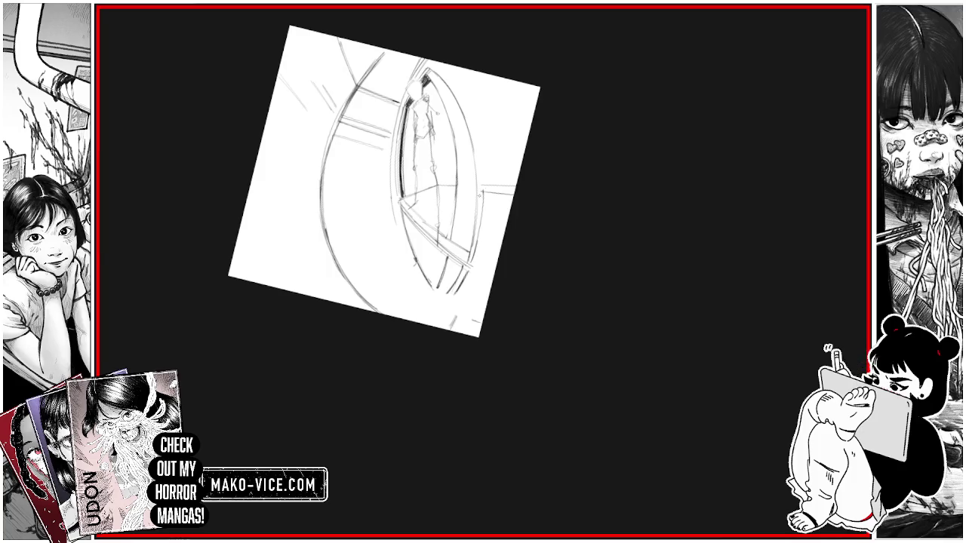
mouse_move(483, 197)
mouse_down()
mouse_move(467, 106)
mouse_move(440, 69)
mouse_up()
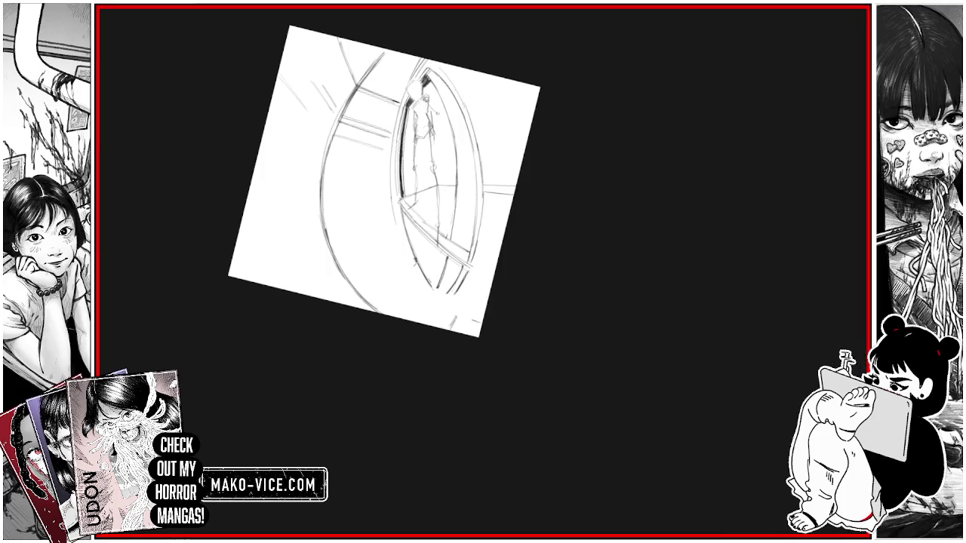
drag(465, 104, 428, 60)
key(ctrl+z)
drag(475, 252, 456, 289)
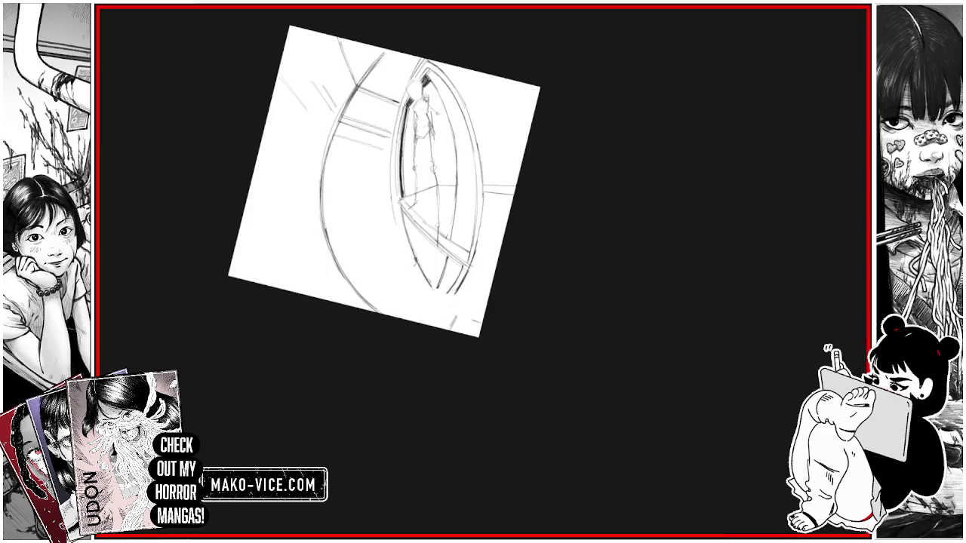
Step: Redraw the line along the ring's edge and erase part of a stray line
mouse_move(384, 181)
mouse_down()
mouse_move(561, 183)
mouse_move(611, 234)
mouse_up()
drag(475, 172, 487, 230)
drag(475, 173, 476, 198)
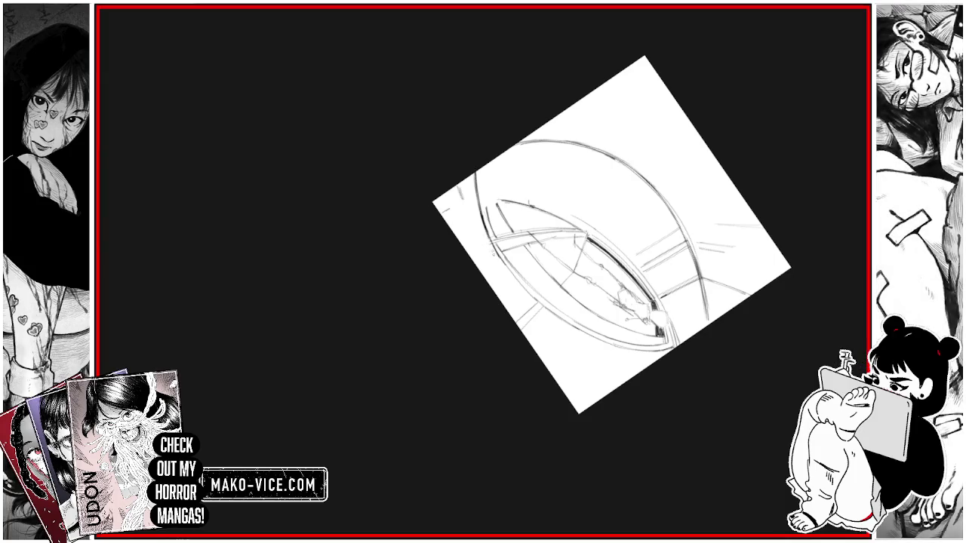
key(ctrl+z)
mouse_move(611, 233)
mouse_down()
mouse_move(523, 143)
mouse_move(562, 119)
mouse_up()
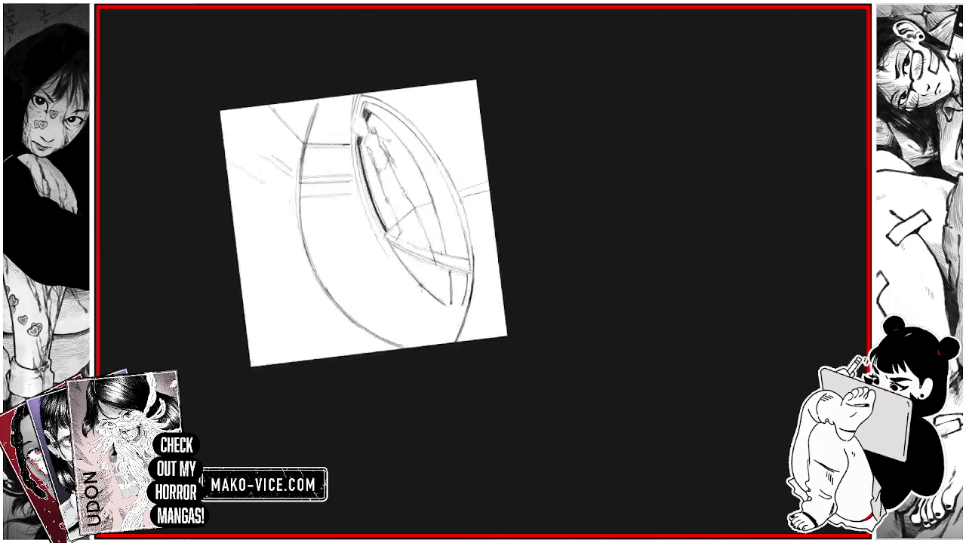
drag(452, 195, 440, 197)
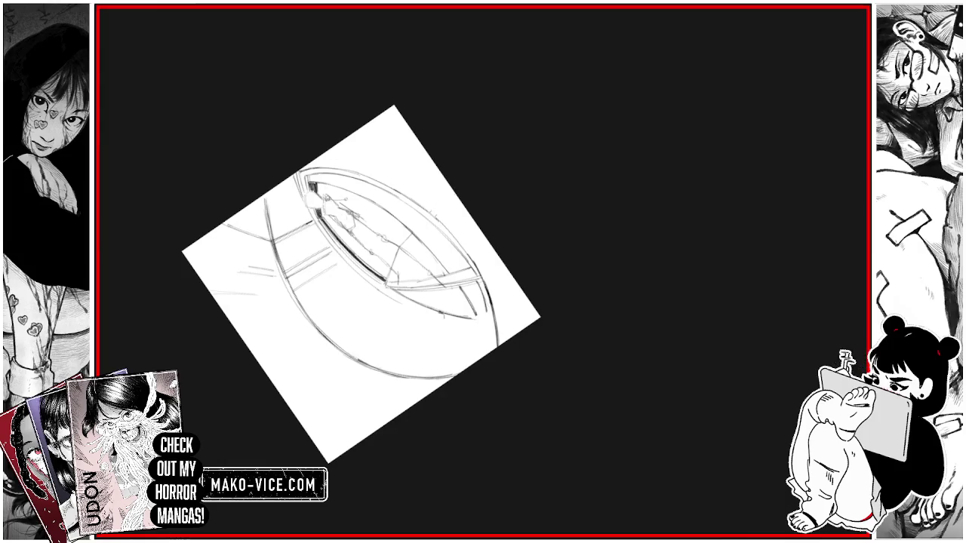
Step: Draw a line along the window edge with short strokes beside it
drag(360, 284, 433, 164)
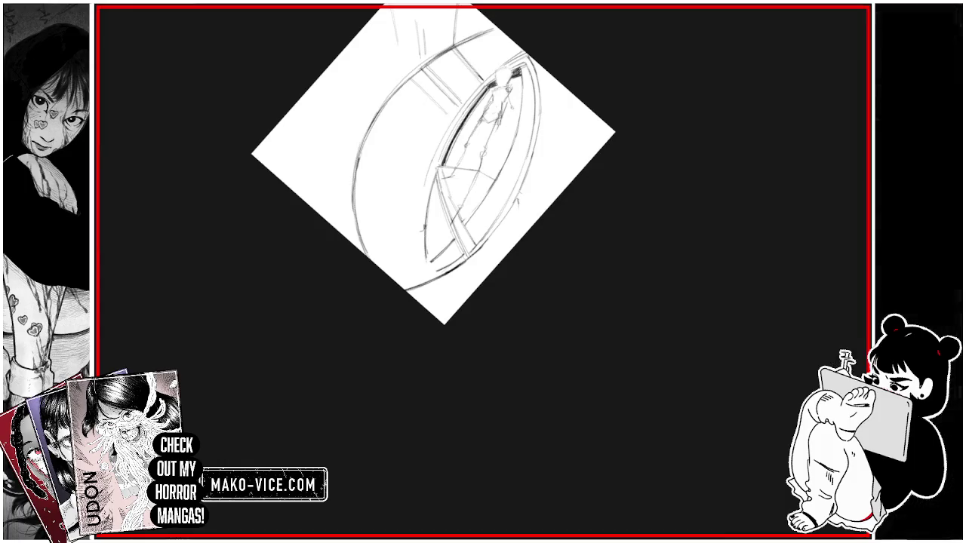
mouse_move(517, 199)
mouse_down()
mouse_move(510, 250)
mouse_move(512, 242)
mouse_up()
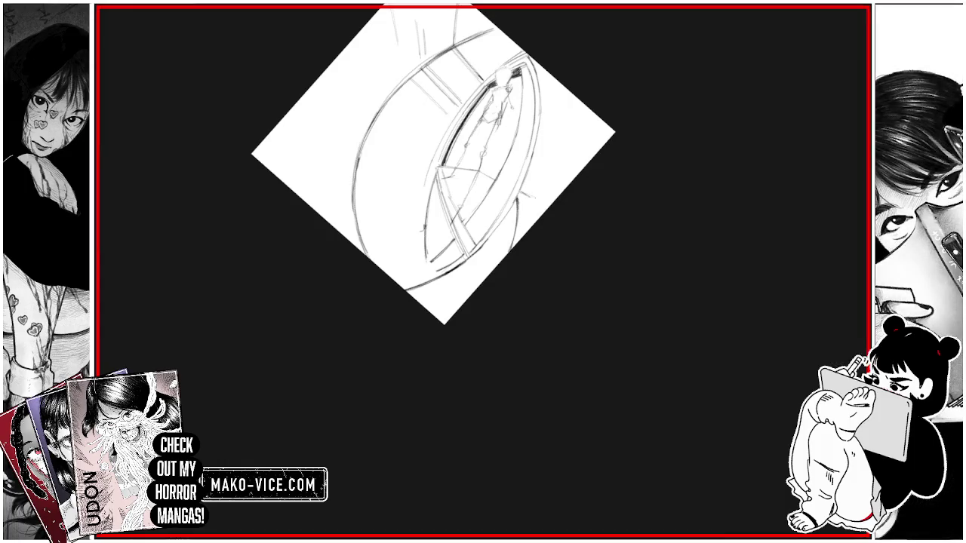
drag(522, 194, 558, 198)
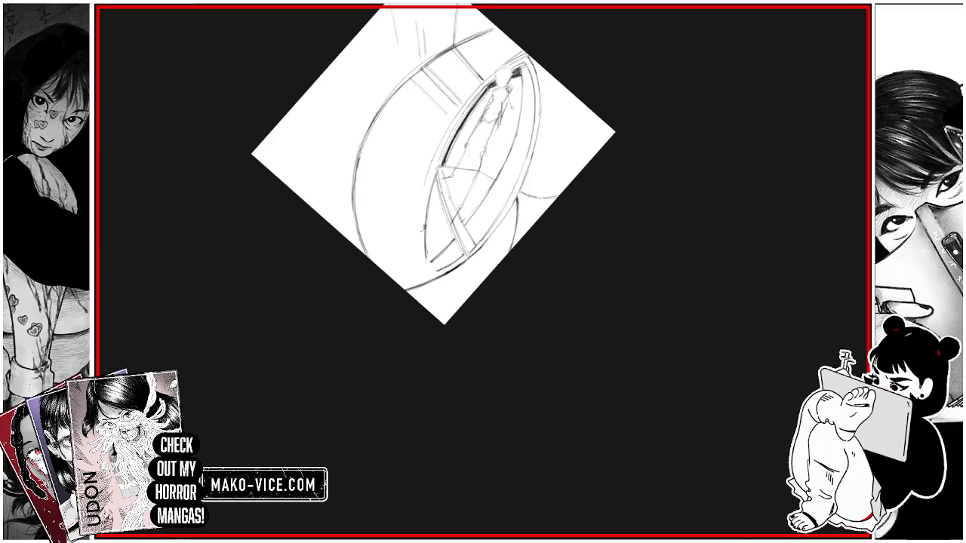
drag(434, 164, 605, 310)
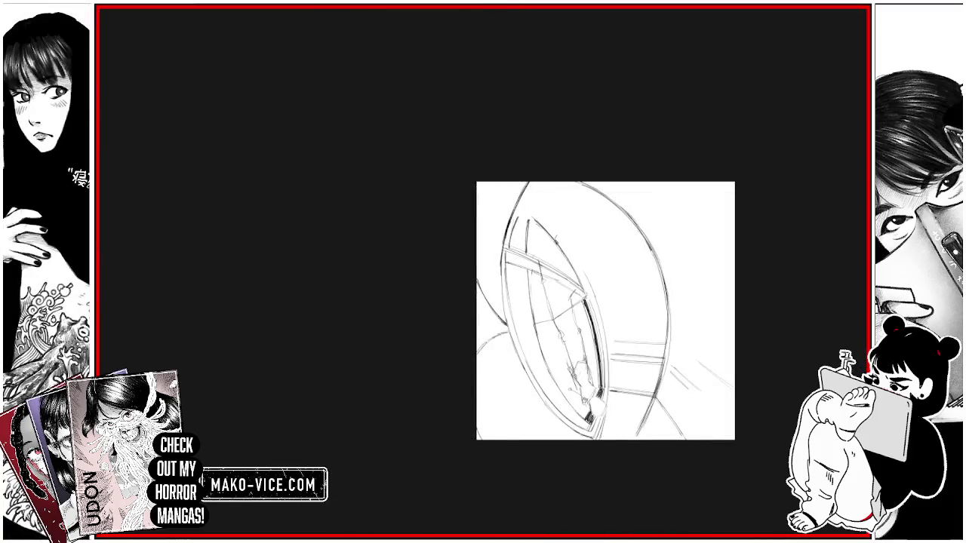
drag(477, 356, 510, 332)
Step: Add diagonal strokes near the bottom and short strokes inside the window frame
mouse_move(605, 311)
mouse_down()
mouse_move(604, 189)
mouse_move(507, 147)
mouse_up()
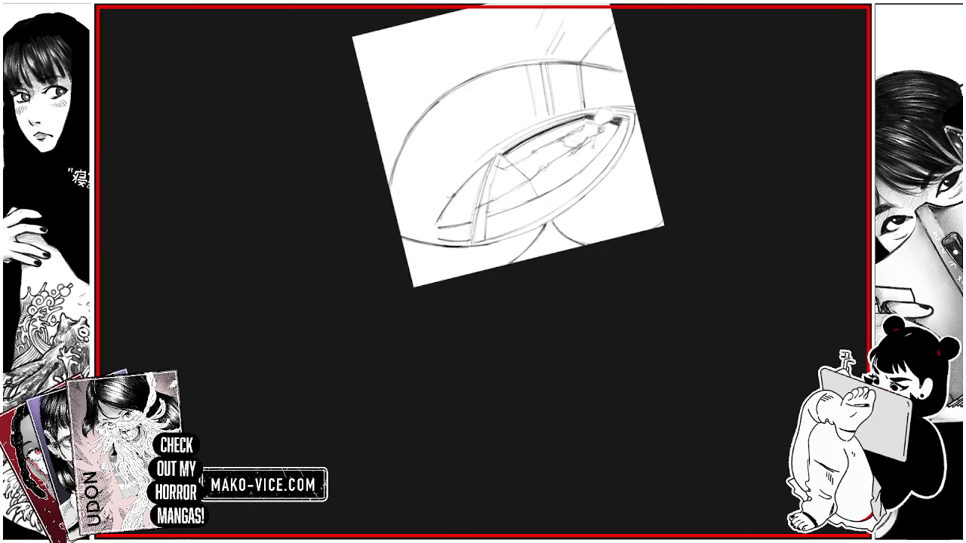
mouse_move(528, 189)
mouse_down()
mouse_move(468, 166)
mouse_move(392, 181)
mouse_move(490, 151)
mouse_up()
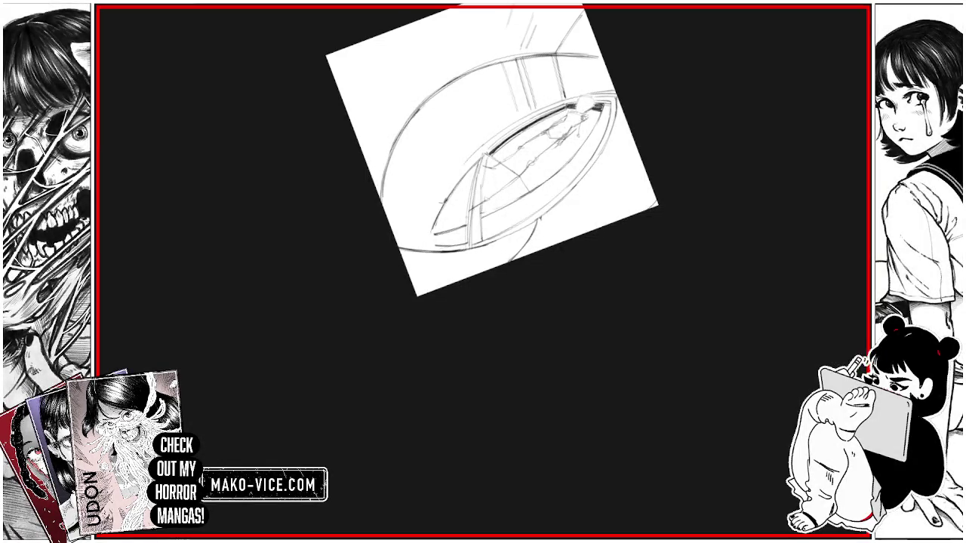
mouse_move(492, 151)
mouse_down()
mouse_move(367, 146)
mouse_move(384, 173)
mouse_move(362, 223)
mouse_up()
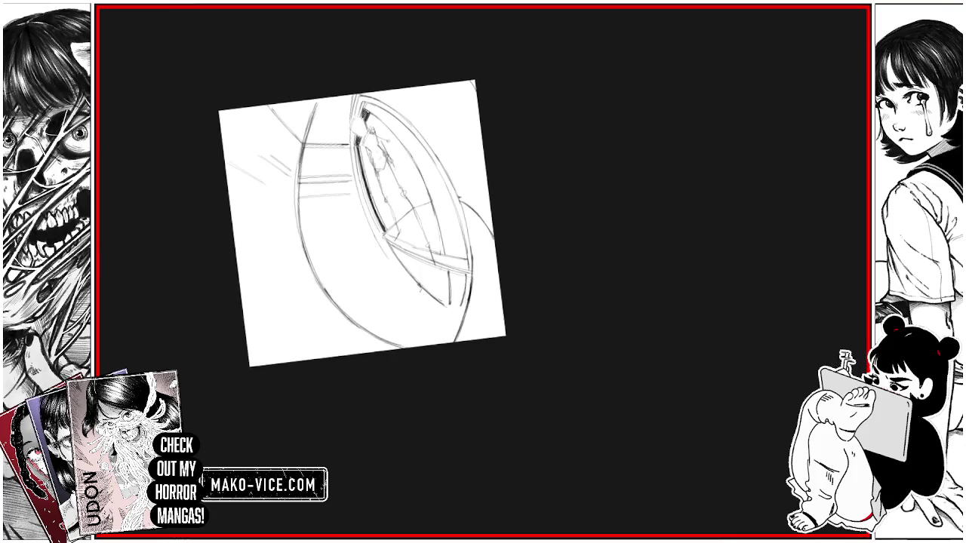
drag(441, 313, 426, 341)
mouse_move(461, 306)
mouse_down()
mouse_move(446, 313)
mouse_move(458, 330)
mouse_up()
mouse_move(425, 290)
mouse_down()
mouse_move(409, 270)
mouse_move(442, 287)
mouse_move(410, 272)
mouse_move(433, 270)
mouse_move(430, 299)
mouse_up()
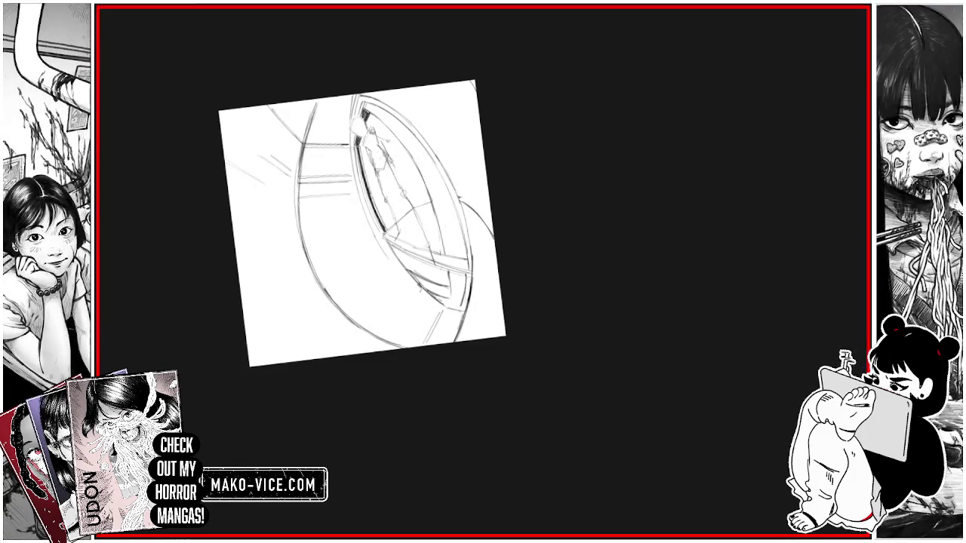
Step: Darken and extend the dark line along the window's left inner curve
key(6)
key(6)
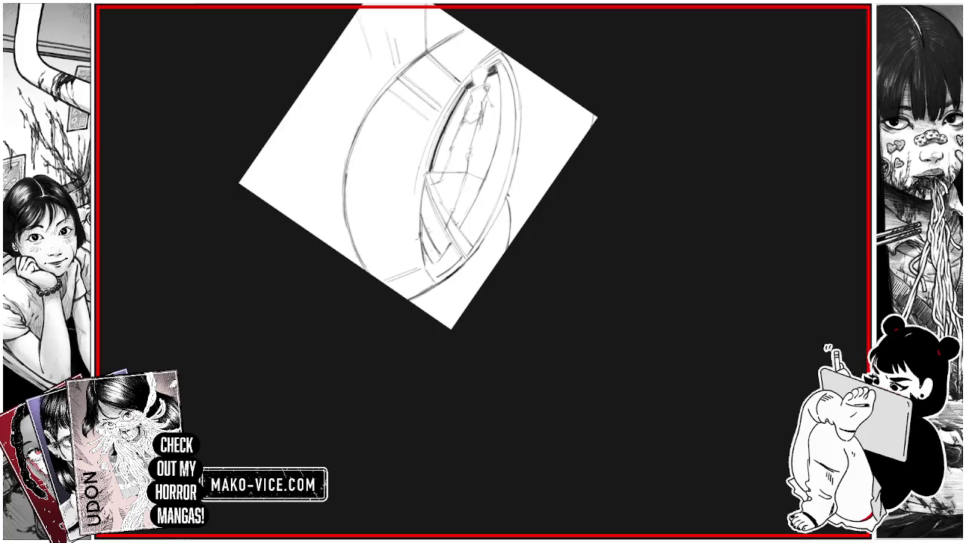
mouse_move(431, 258)
mouse_down()
mouse_move(424, 268)
mouse_move(417, 173)
mouse_up()
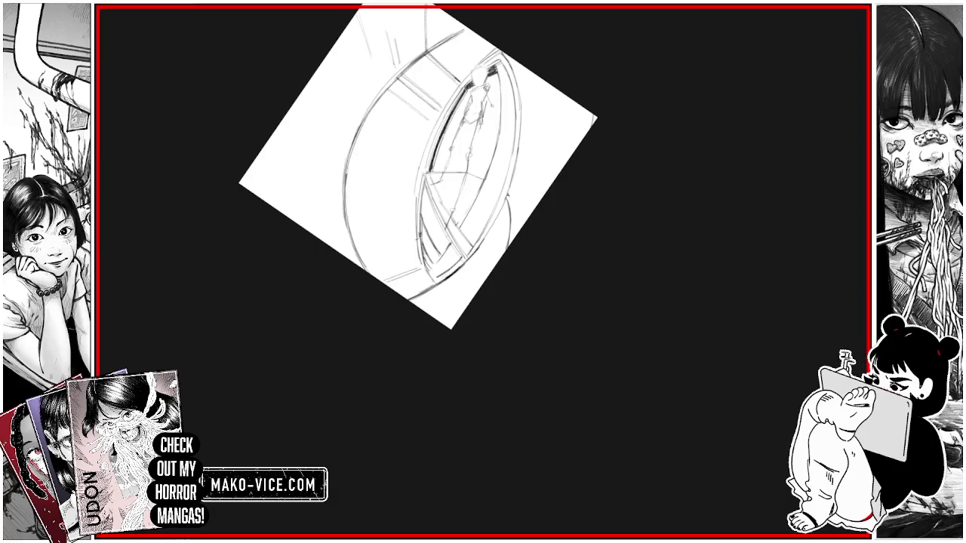
drag(419, 261, 421, 160)
mouse_move(423, 266)
mouse_down()
mouse_move(414, 193)
mouse_move(458, 88)
mouse_up()
drag(421, 185, 448, 110)
drag(418, 255, 414, 184)
mouse_move(416, 230)
mouse_down()
mouse_move(417, 174)
mouse_move(433, 130)
mouse_up()
Step: Hatch the lower-left inner wall of the ring with dense vertical pencil strokes
drag(368, 249, 377, 158)
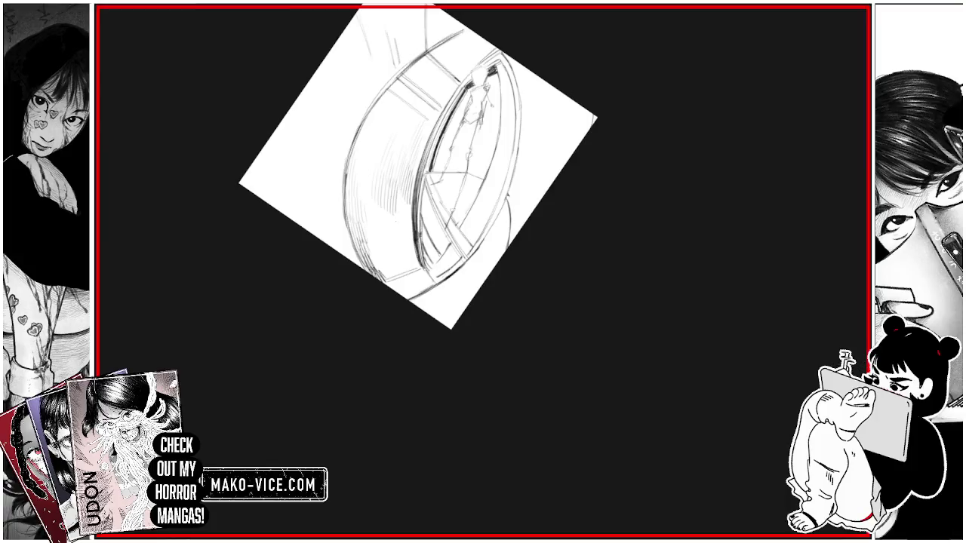
mouse_move(398, 223)
mouse_down()
mouse_move(394, 186)
mouse_move(408, 195)
mouse_up()
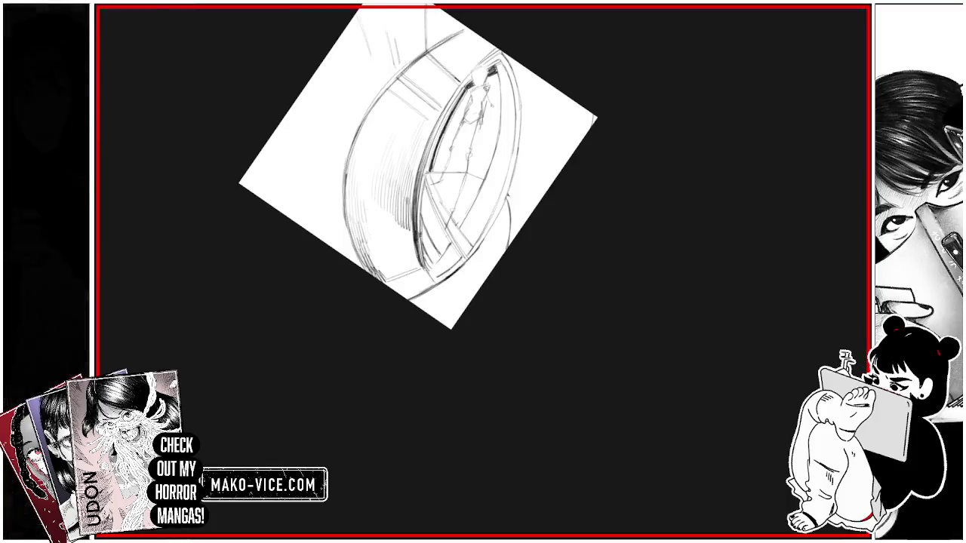
drag(380, 235, 377, 202)
drag(372, 269, 388, 205)
mouse_move(391, 249)
mouse_down()
mouse_move(389, 212)
mouse_move(409, 222)
mouse_up()
drag(375, 278, 394, 246)
drag(399, 270, 403, 245)
drag(408, 267, 415, 226)
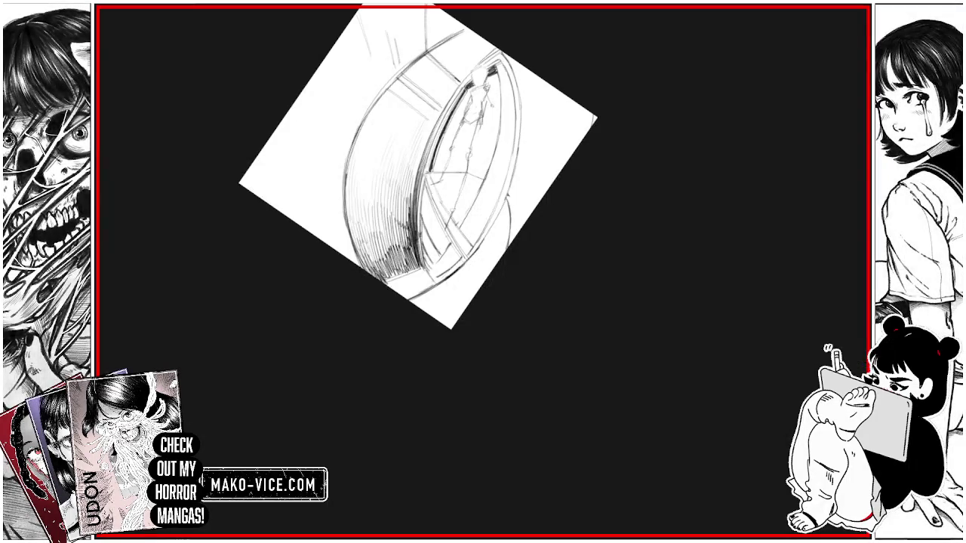
drag(386, 283, 403, 269)
Step: Reset the canvas upright and draw a darker line along the ring's left side
key(5)
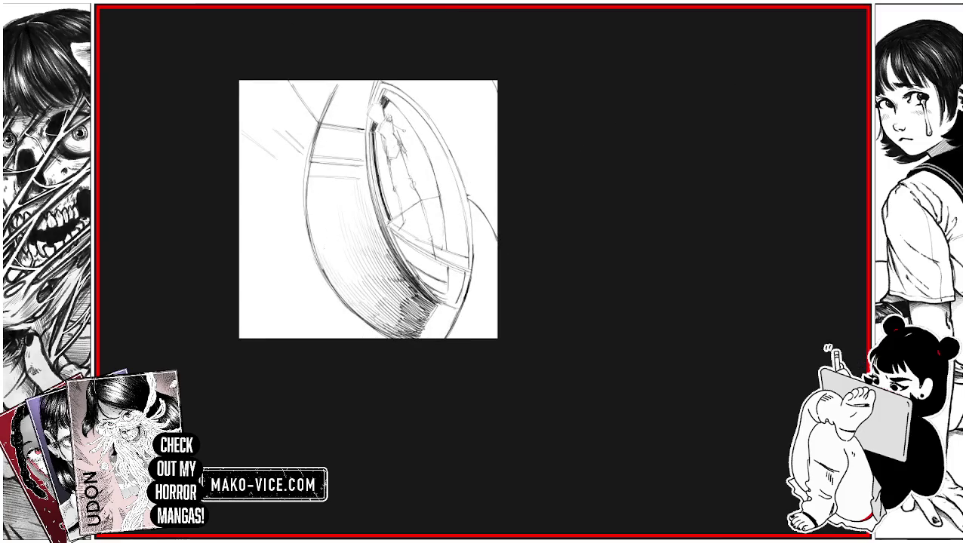
drag(325, 252, 316, 193)
drag(323, 247, 316, 195)
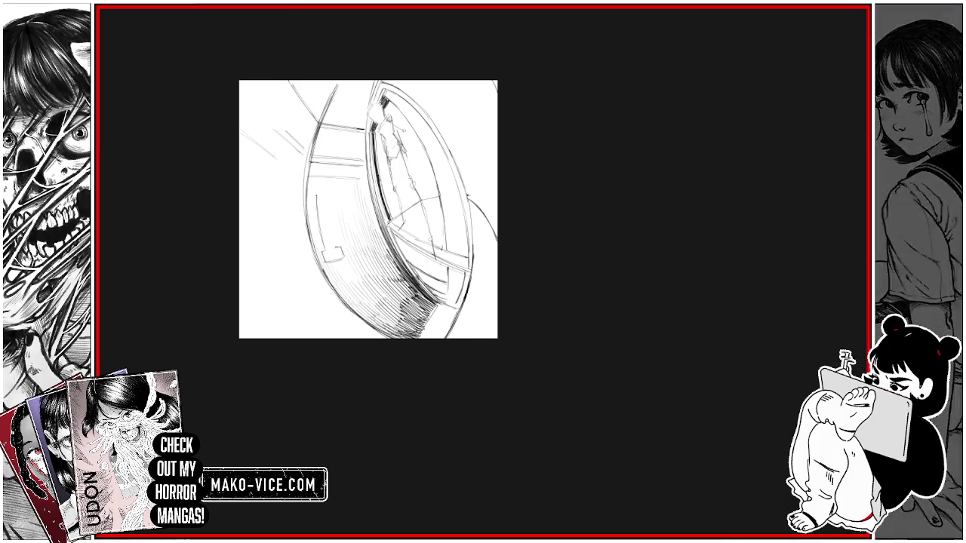
Step: Add hatching on the left wall and outline the number 10 on the band
drag(331, 245, 326, 198)
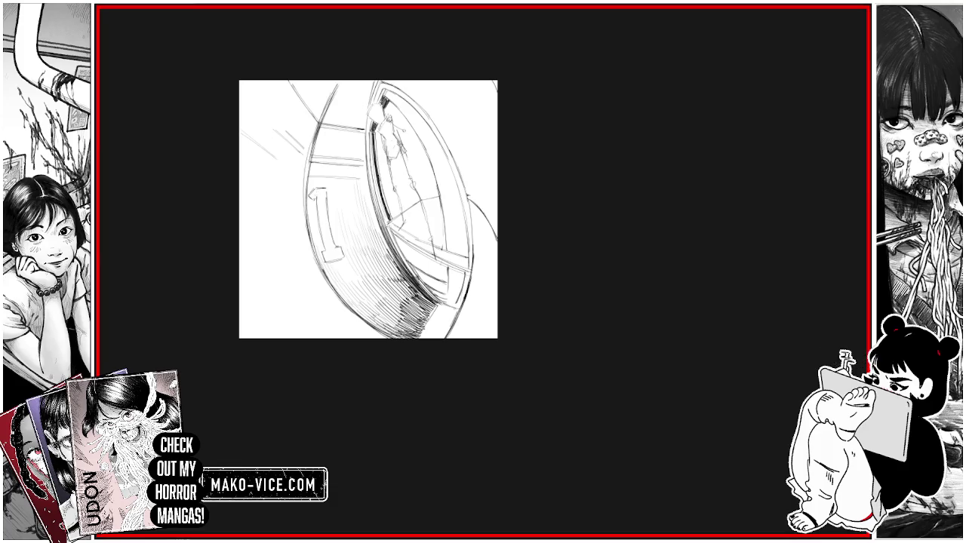
drag(352, 254, 343, 203)
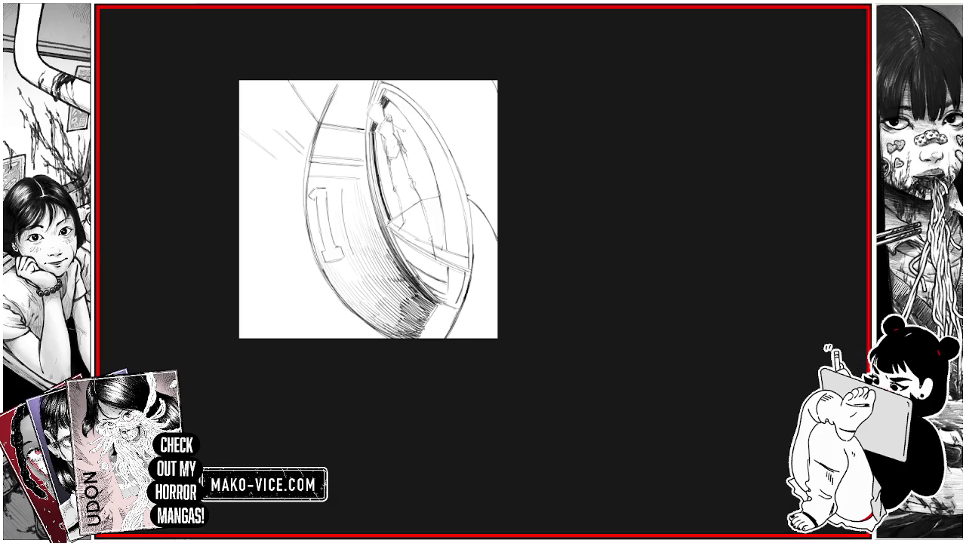
mouse_move(351, 254)
mouse_down()
mouse_move(341, 194)
mouse_move(357, 185)
mouse_up()
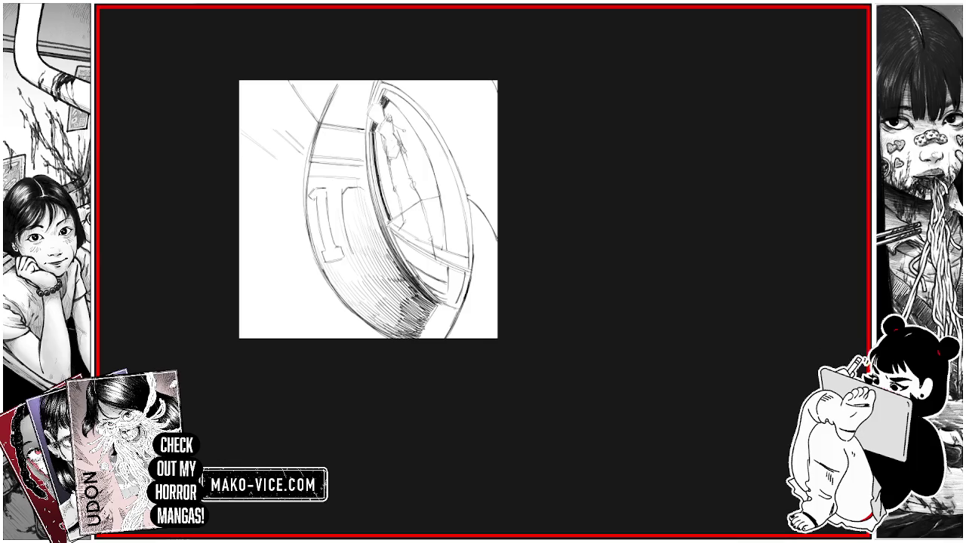
mouse_move(373, 240)
mouse_down()
mouse_move(370, 202)
mouse_move(372, 212)
mouse_up()
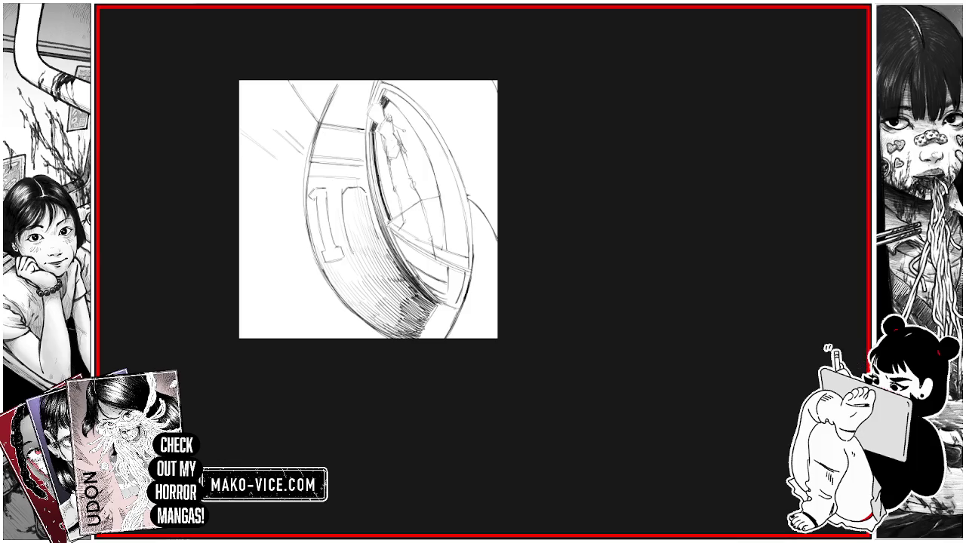
drag(354, 258, 375, 250)
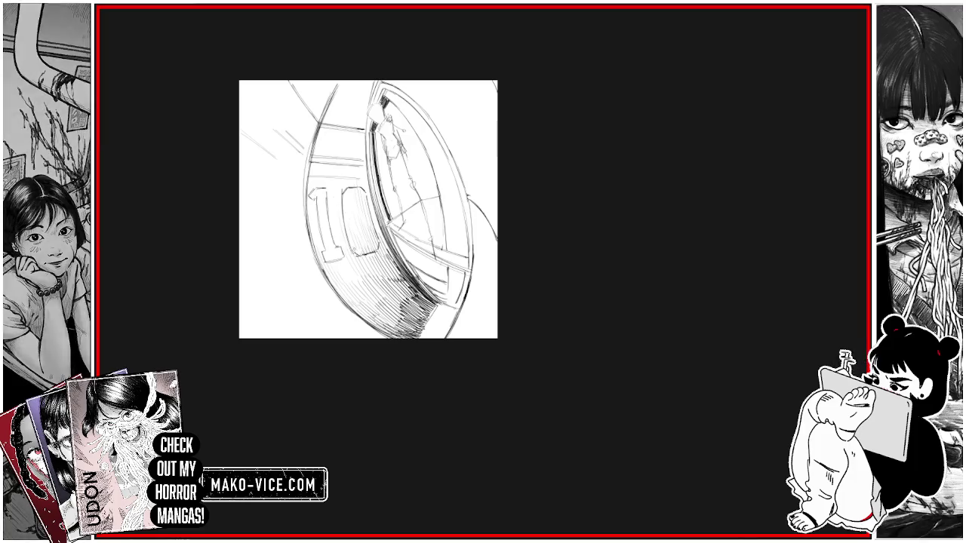
Step: Reinforce the edges of the 0, undoing stray strokes inside it
drag(355, 228, 352, 206)
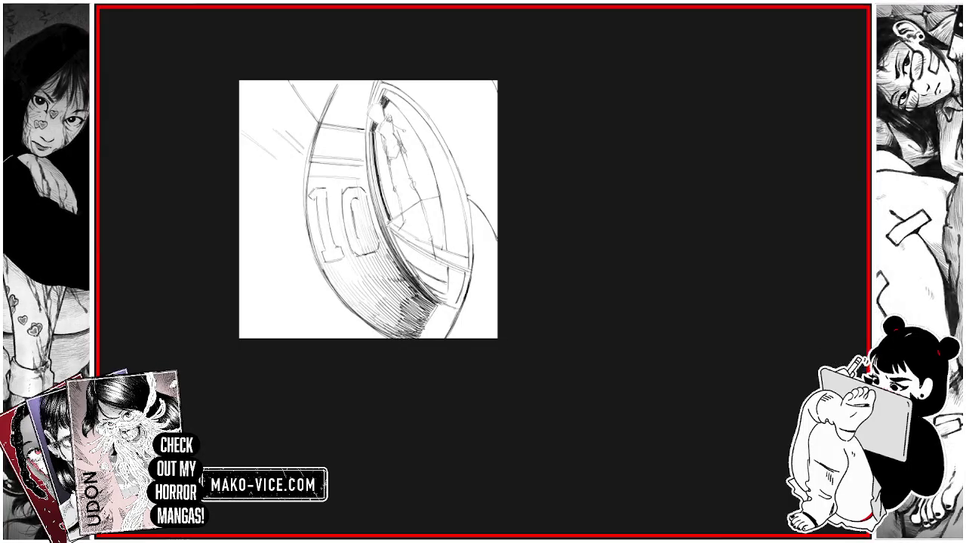
mouse_move(366, 203)
mouse_down()
mouse_move(361, 234)
mouse_move(352, 233)
mouse_move(367, 248)
mouse_move(372, 204)
mouse_up()
key(ctrl+z)
mouse_move(370, 237)
mouse_down()
mouse_move(374, 201)
mouse_move(365, 204)
mouse_up()
key(ctrl+z)
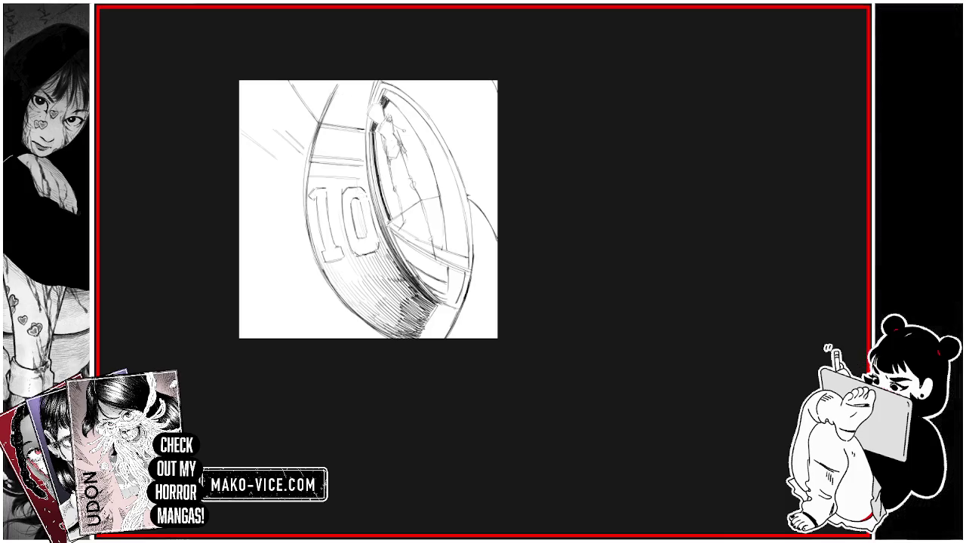
Step: Rotate the canvas and try vertical shading beside the 0, undoing it
drag(368, 210, 596, 193)
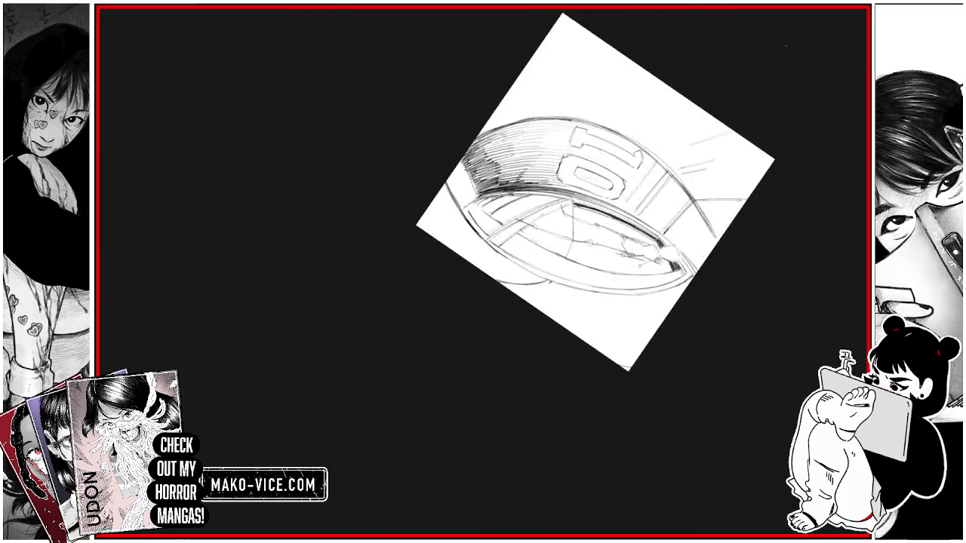
drag(538, 160, 538, 190)
drag(538, 157, 538, 187)
mouse_move(537, 129)
mouse_down()
mouse_move(537, 169)
mouse_move(549, 187)
mouse_up()
key(ctrl+z)
key(ctrl+z)
key(ctrl+z)
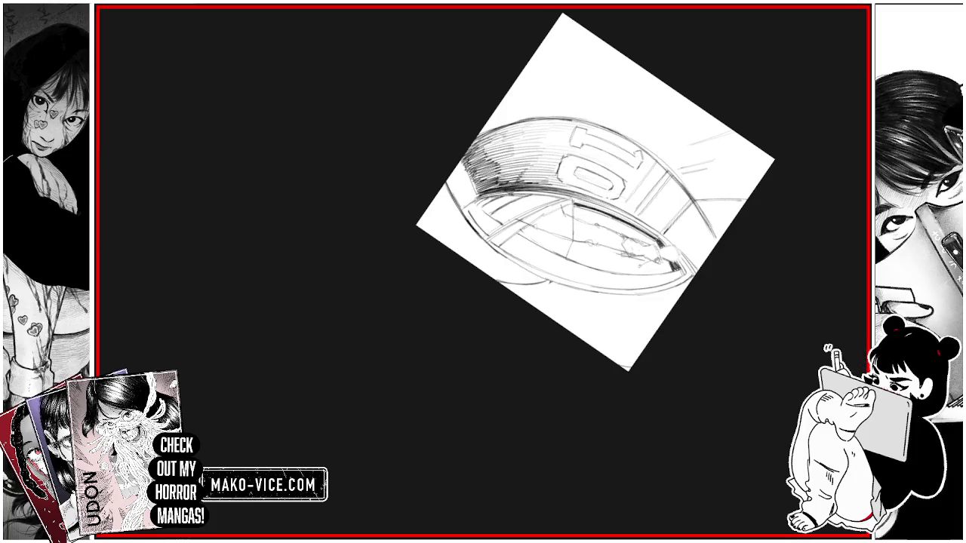
Step: Redraw faint vertical hatching beside the 0, then rotate the canvas back near upright
drag(562, 153, 562, 183)
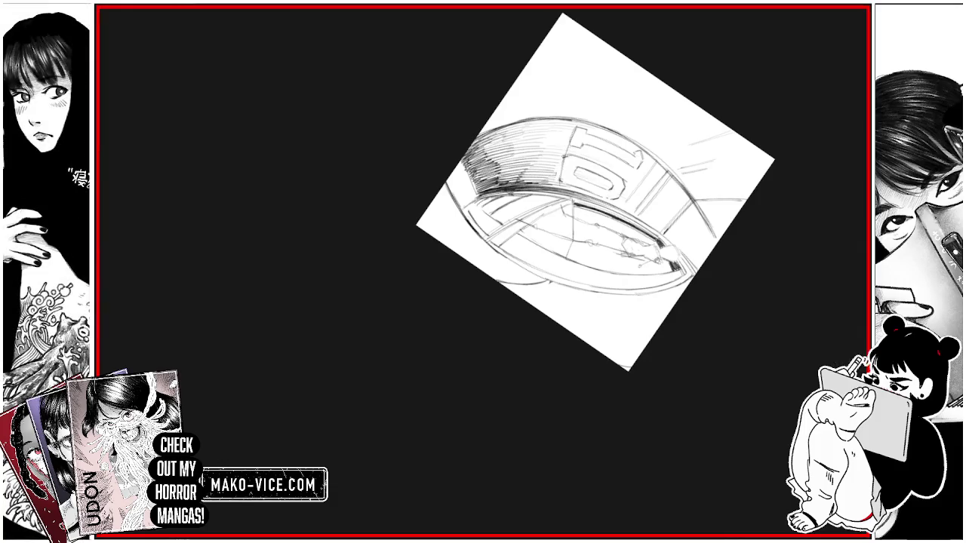
drag(538, 160, 541, 185)
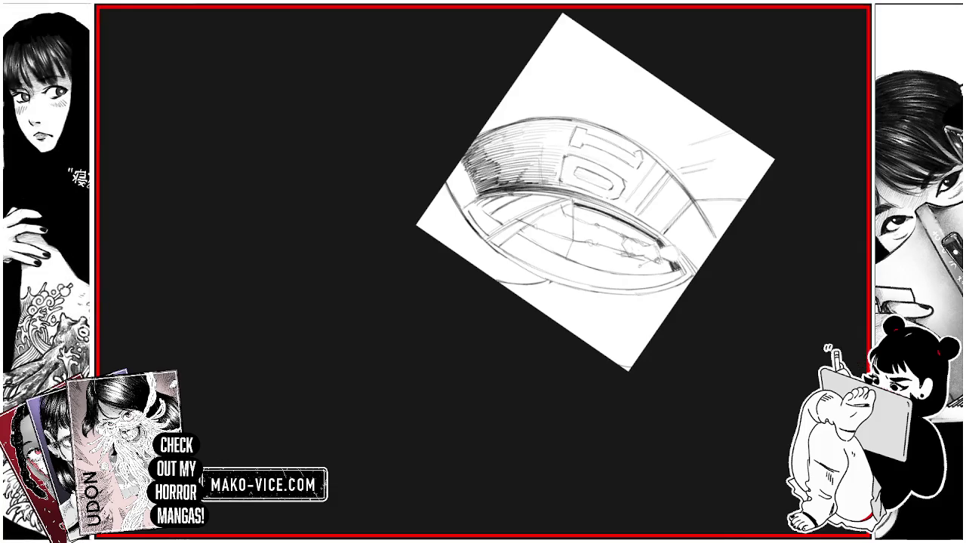
drag(544, 117, 545, 181)
drag(544, 125, 544, 176)
drag(532, 131, 532, 163)
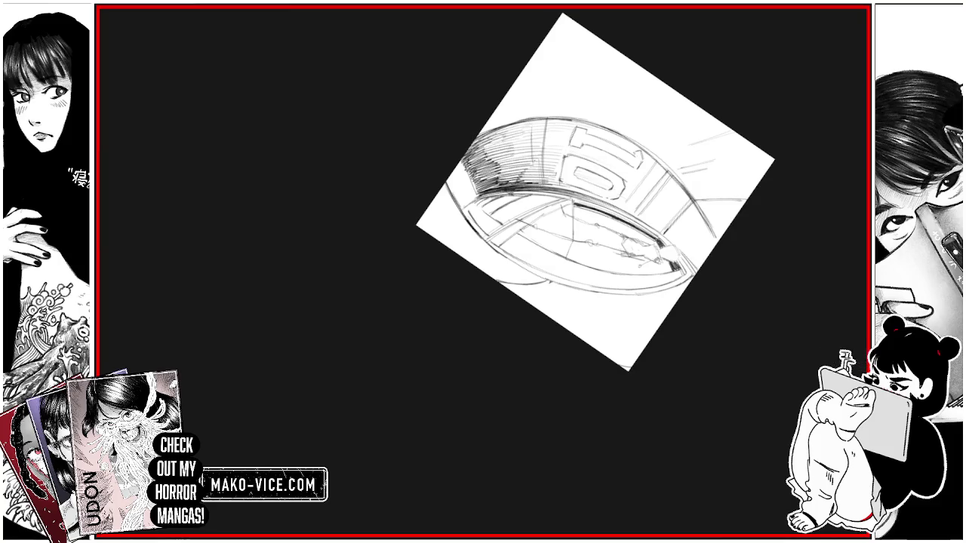
mouse_move(596, 83)
mouse_down()
mouse_move(608, 69)
mouse_move(452, 45)
mouse_move(328, 92)
mouse_move(306, 125)
mouse_up()
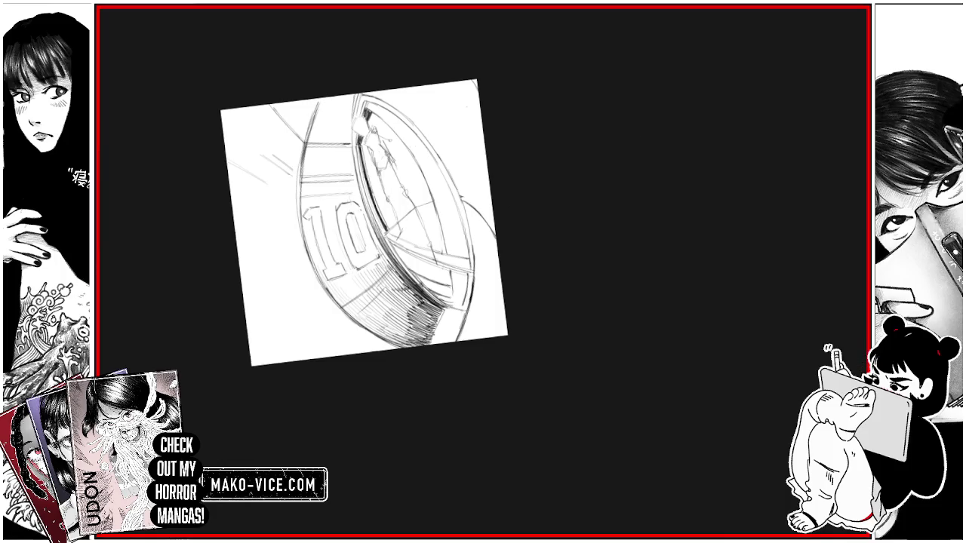
scroll(522, 279, down, 3)
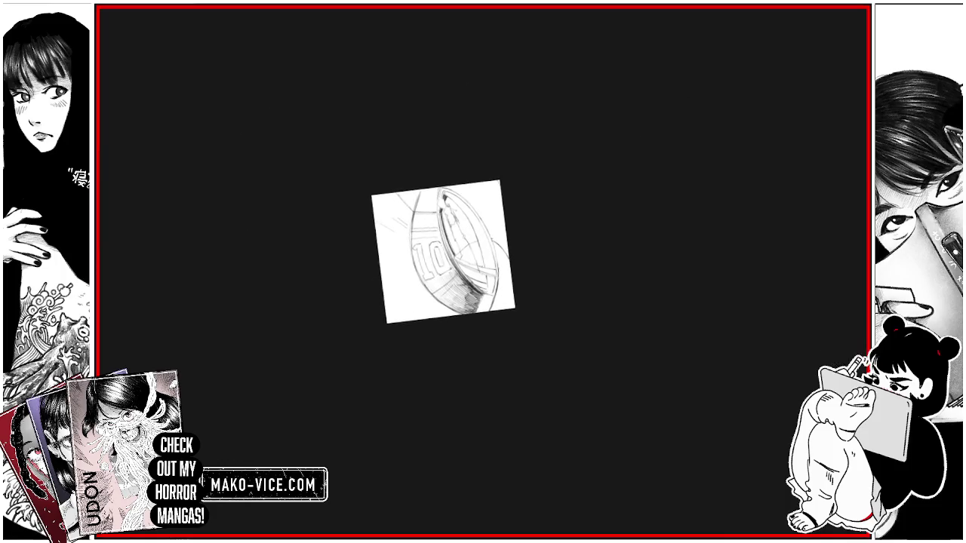
scroll(453, 248, up, 3)
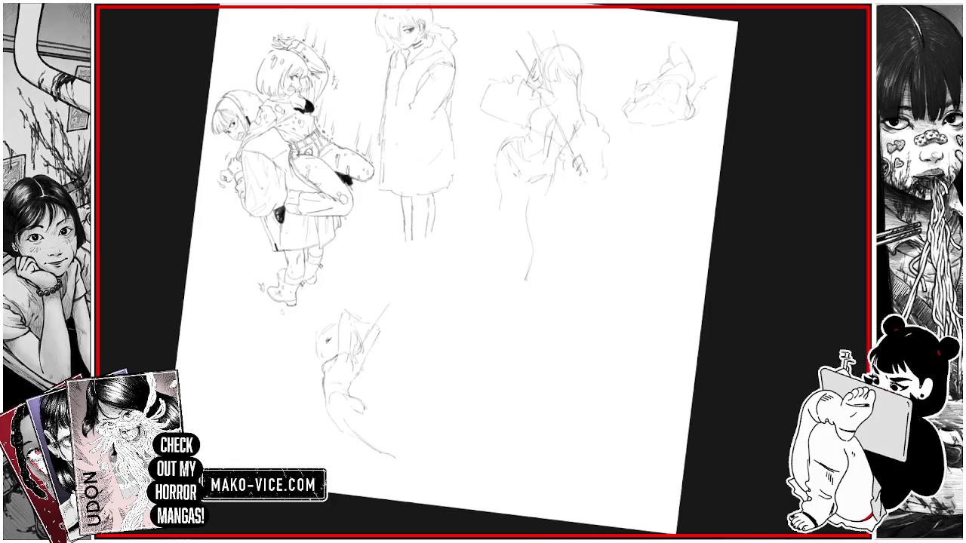
Step: Refit the whole page, then scroll around to frame the blank area beside the building sketch
key(ctrl+0)
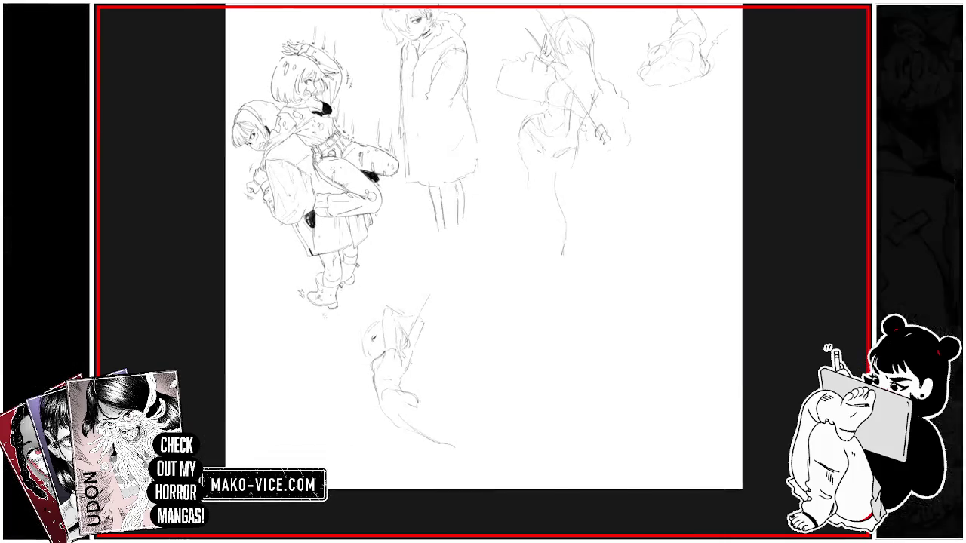
scroll(226, 151, up, 5)
scroll(511, 272, right, 2)
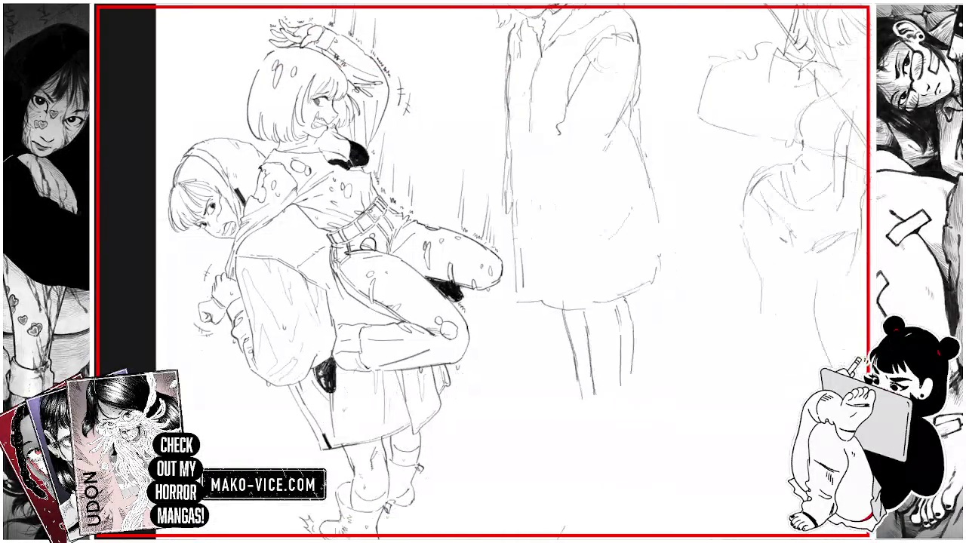
scroll(482, 271, right, 5)
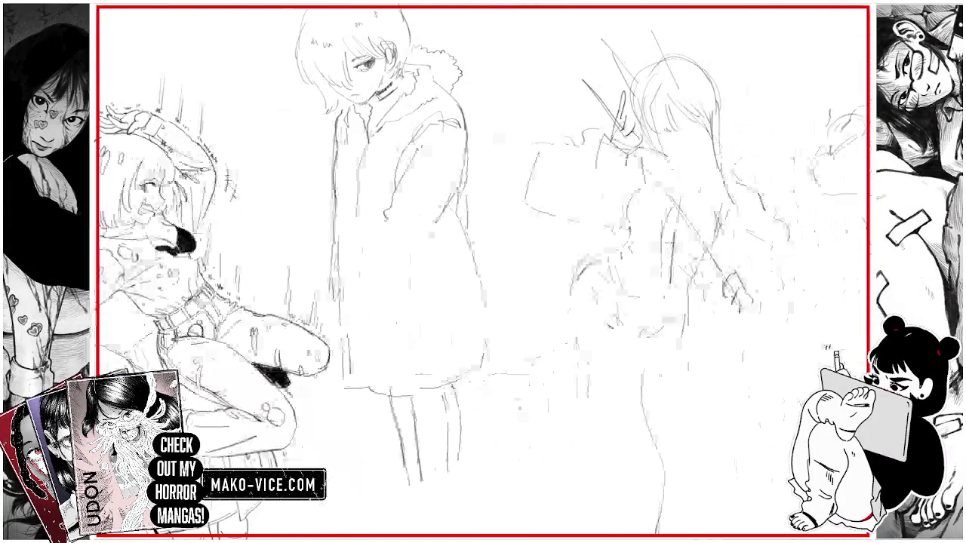
scroll(483, 272, right, 3)
scroll(482, 271, right, 5)
scroll(483, 271, left, 3)
scroll(483, 272, down, 5)
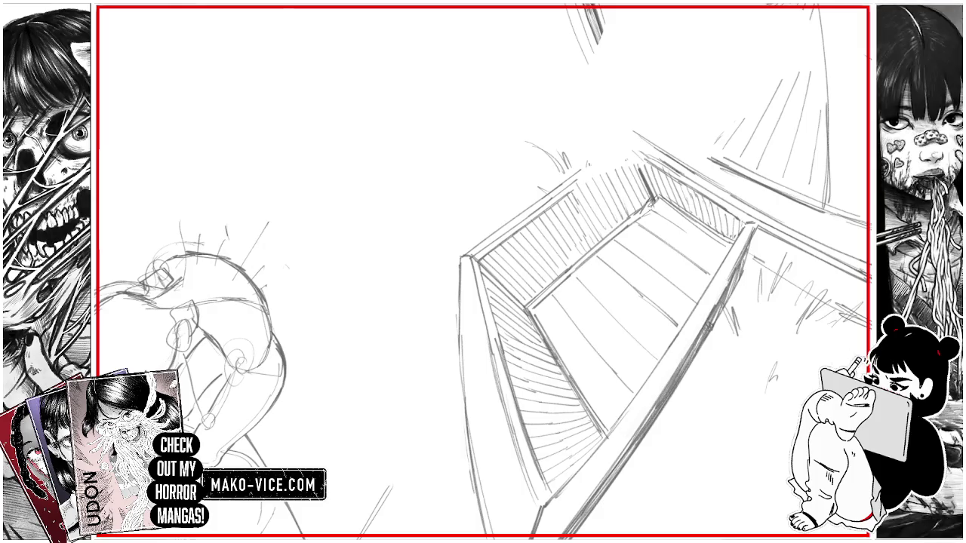
scroll(483, 272, up, 5)
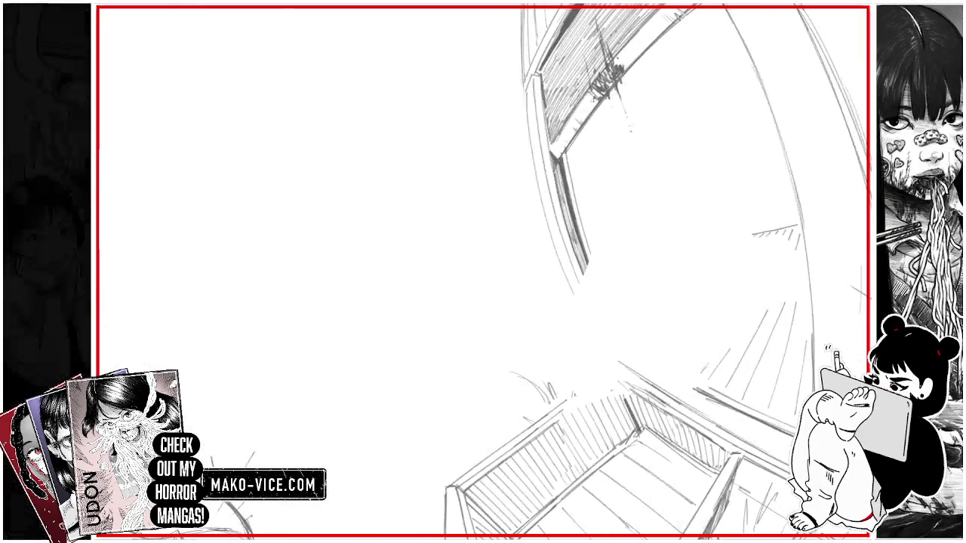
scroll(483, 271, down, 5)
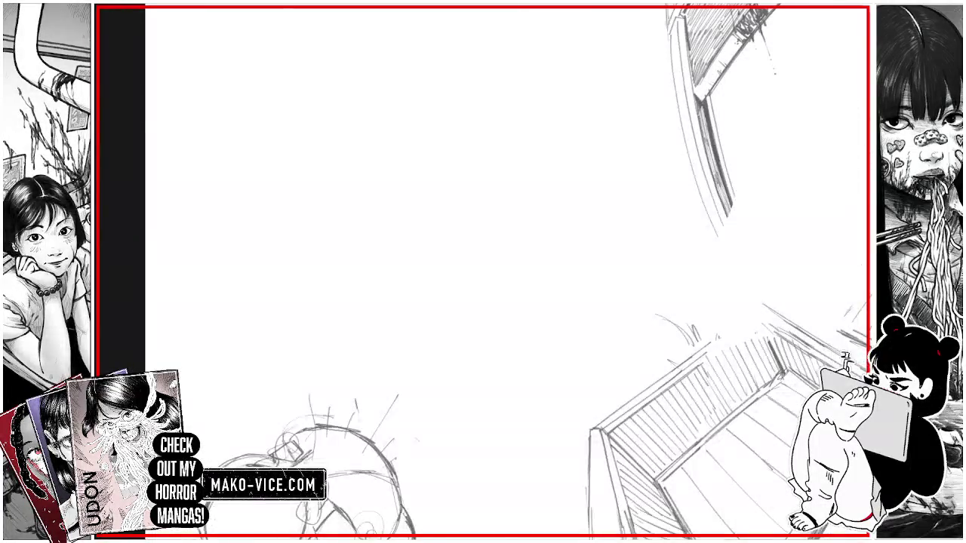
scroll(483, 272, down, 2)
scroll(596, 264, up, 1)
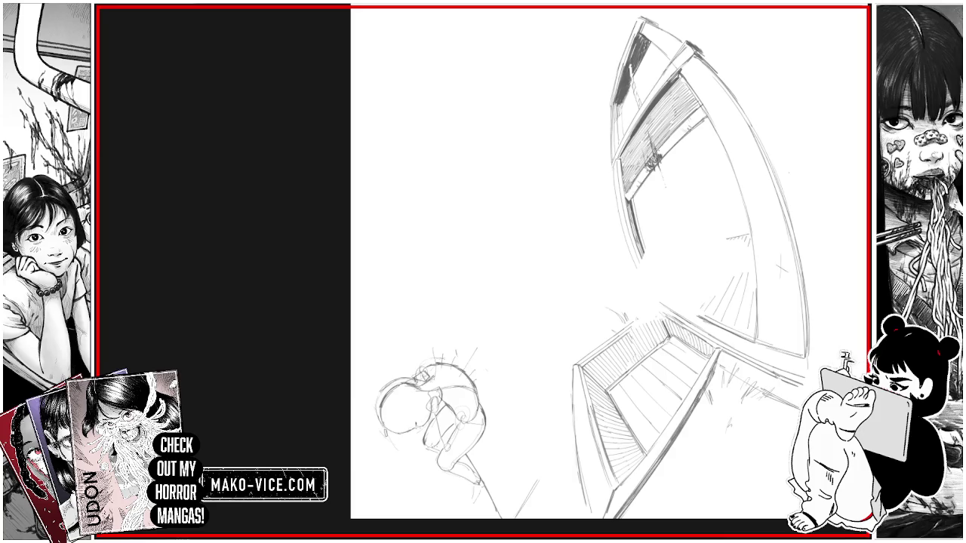
scroll(603, 272, up, 2)
scroll(604, 272, up, 5)
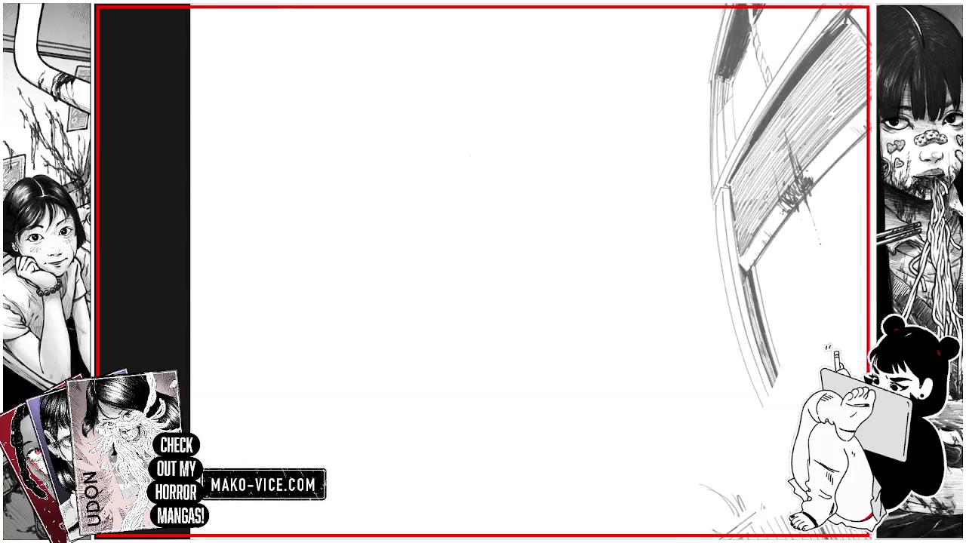
Step: Draw an oval head outline with jawline and an eye guideline
mouse_move(386, 219)
mouse_down()
mouse_move(367, 162)
mouse_move(396, 137)
mouse_move(444, 153)
mouse_up()
drag(394, 221, 438, 239)
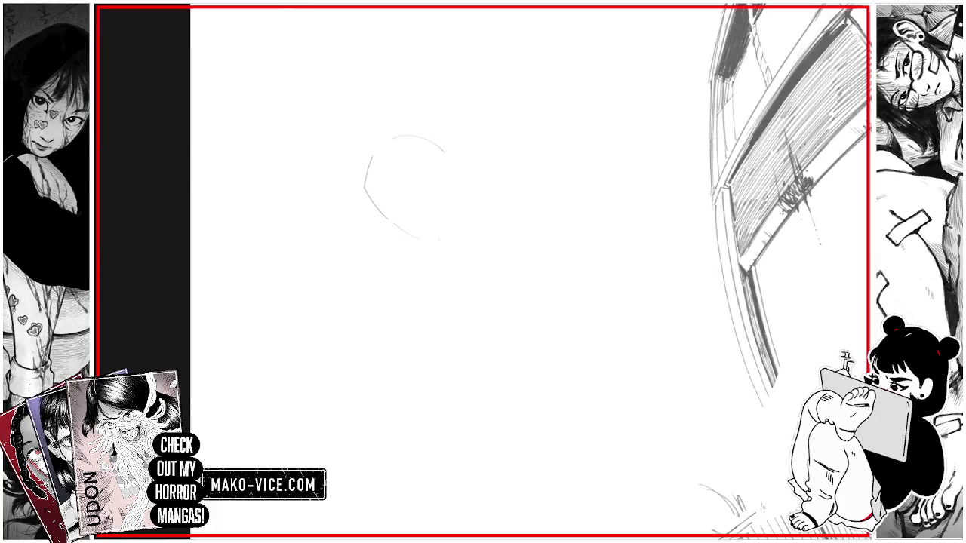
drag(439, 240, 466, 221)
drag(454, 167, 472, 217)
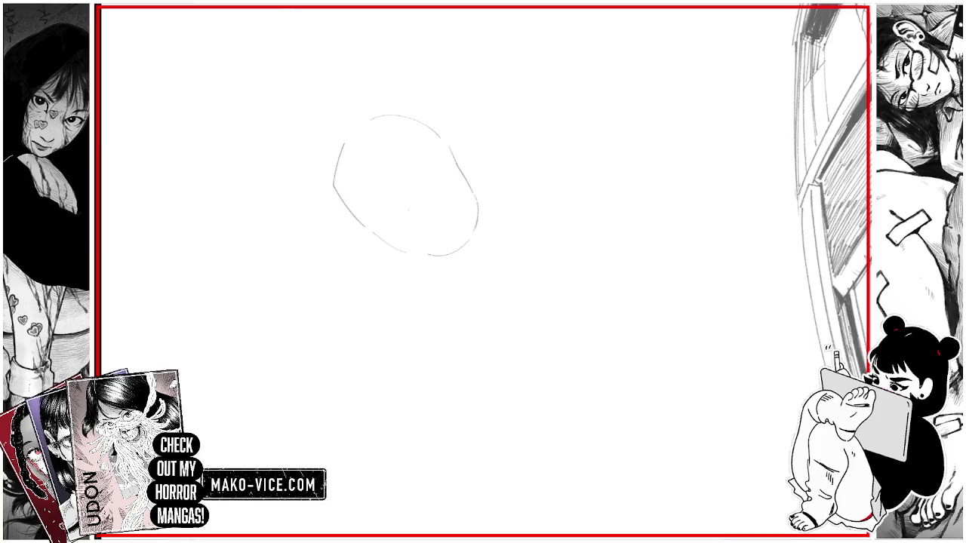
drag(409, 209, 430, 193)
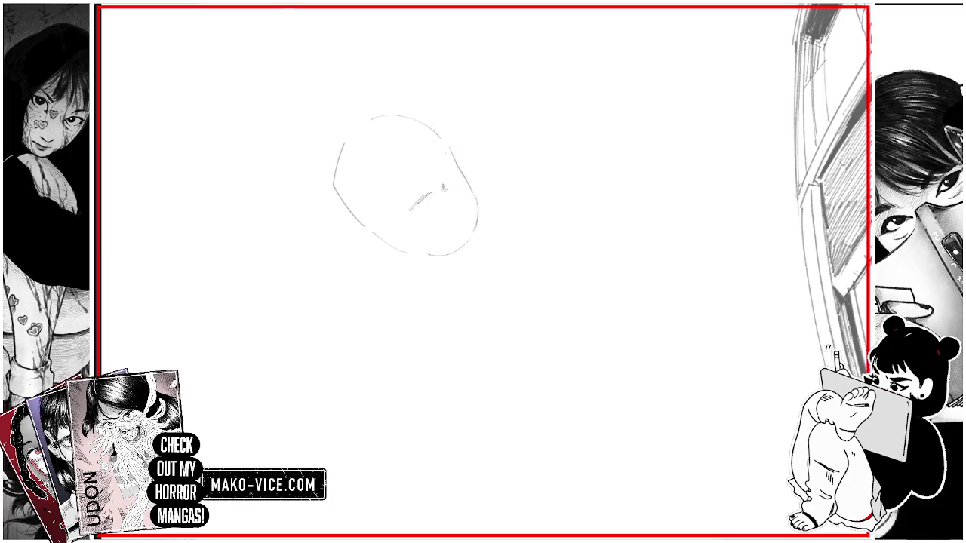
Step: Sketch and refine the right eye on the face
drag(457, 171, 451, 182)
mouse_move(459, 178)
mouse_down()
mouse_move(463, 187)
mouse_move(412, 212)
mouse_move(429, 197)
mouse_up()
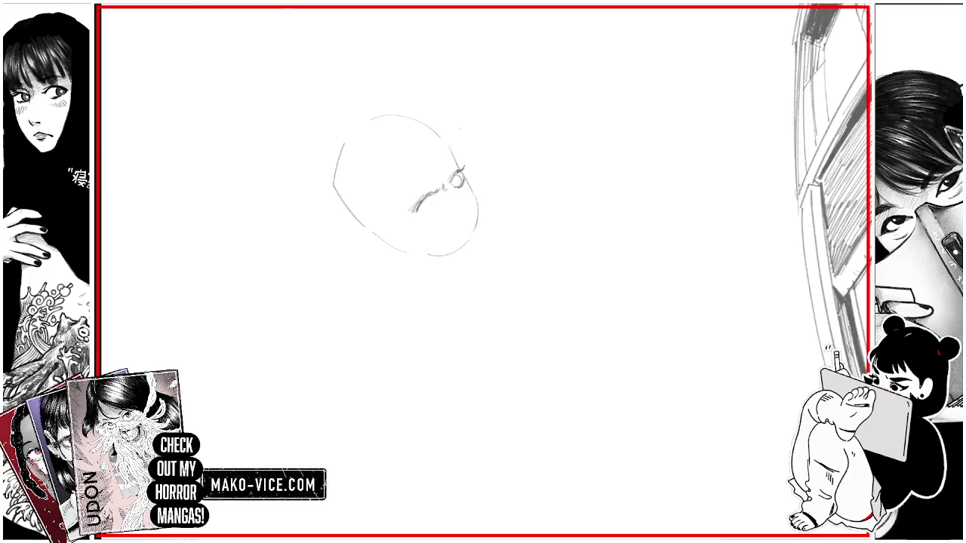
drag(453, 166, 459, 184)
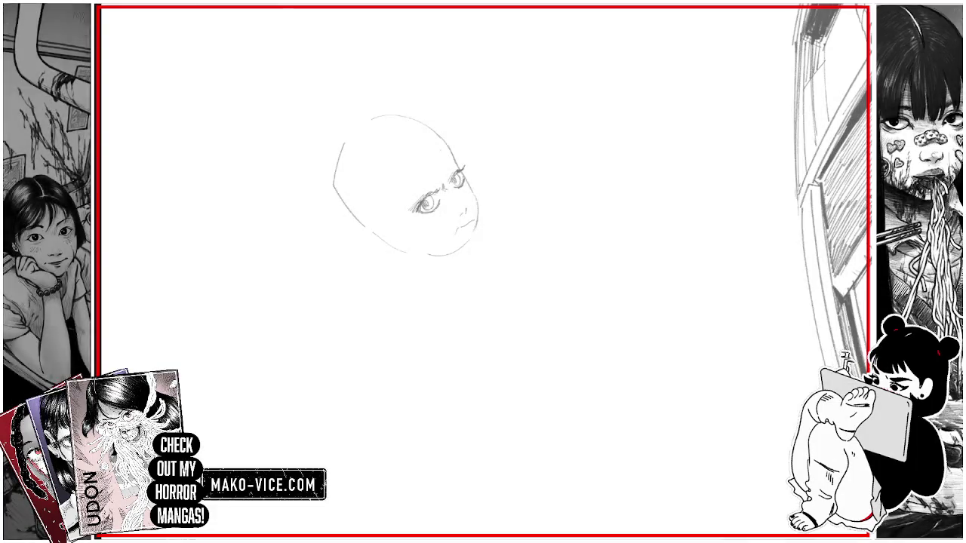
Step: Add a brow and firm up the cheek, chin and jaw lines, partly erasing and redrawing them
drag(408, 189, 452, 158)
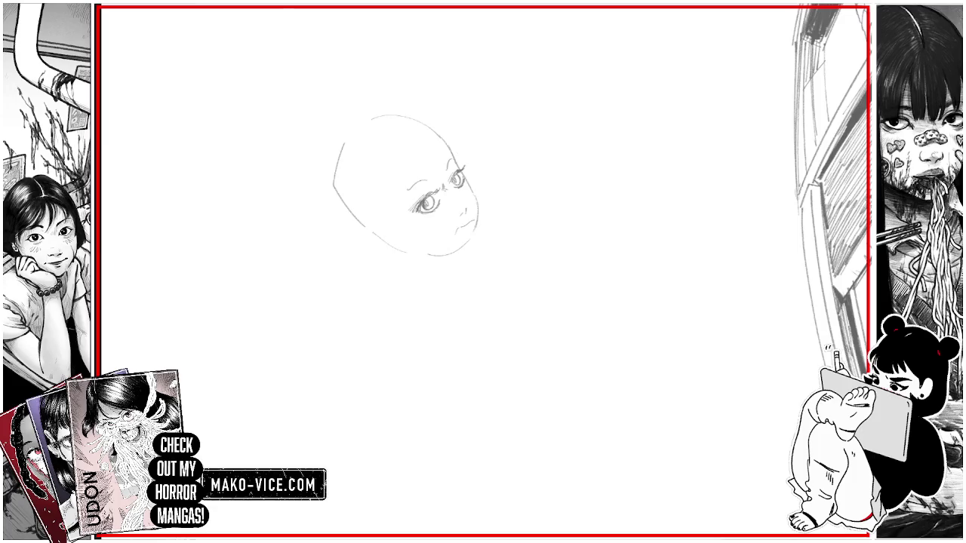
drag(464, 180, 479, 217)
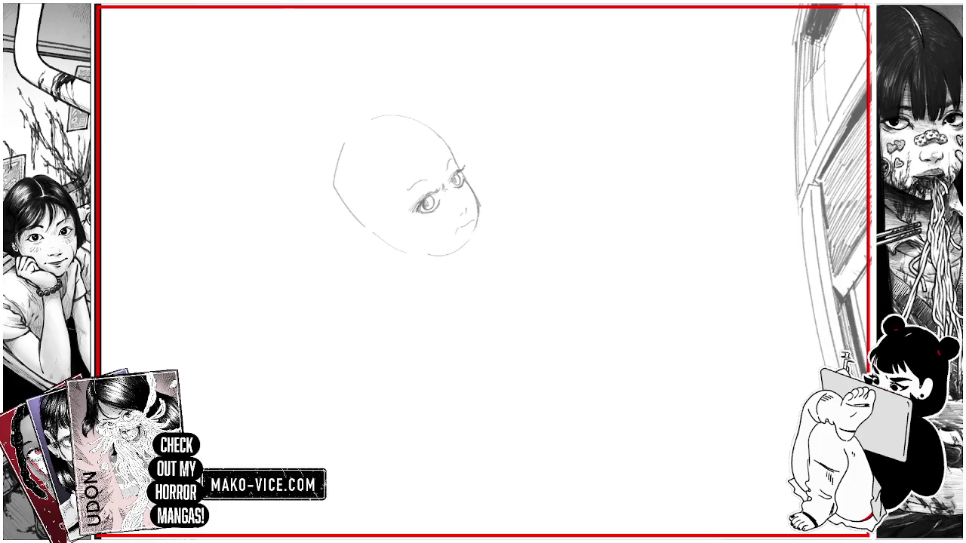
drag(428, 253, 460, 247)
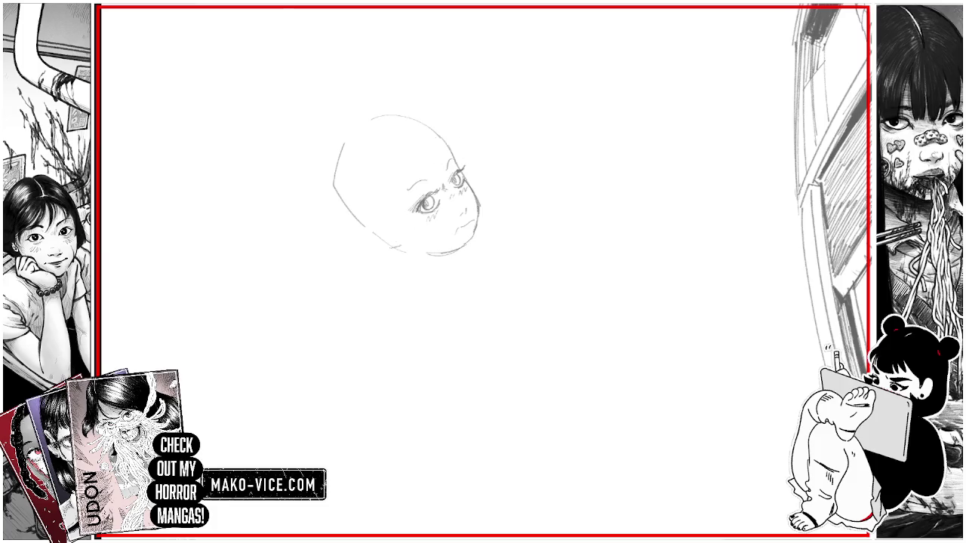
mouse_move(371, 231)
mouse_down()
mouse_move(390, 247)
mouse_move(462, 246)
mouse_up()
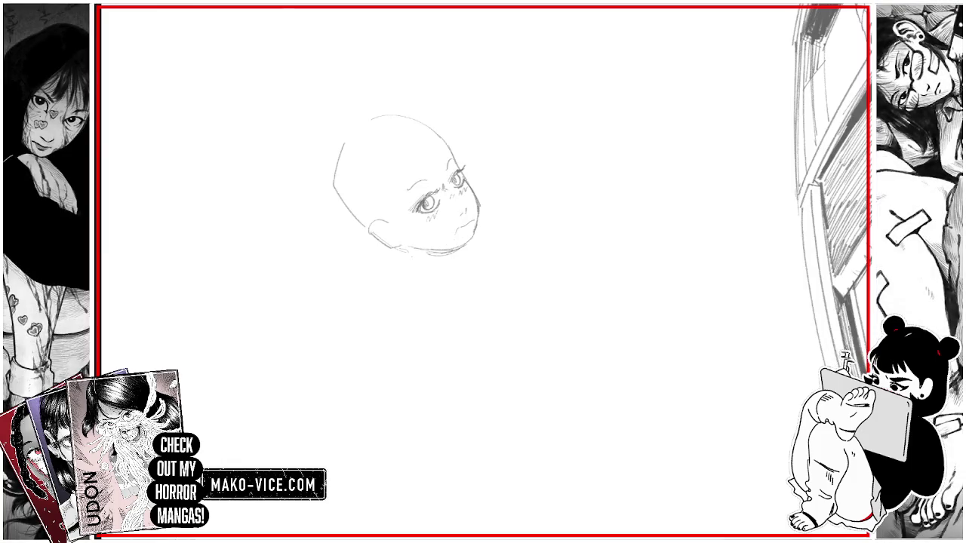
drag(402, 250, 445, 264)
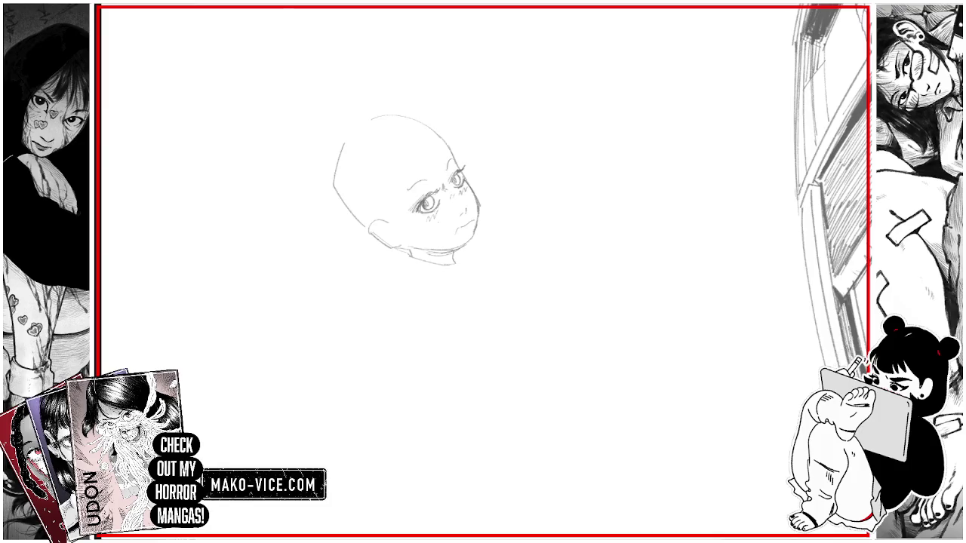
mouse_move(411, 249)
mouse_down()
mouse_move(463, 244)
mouse_move(456, 261)
mouse_move(459, 248)
mouse_up()
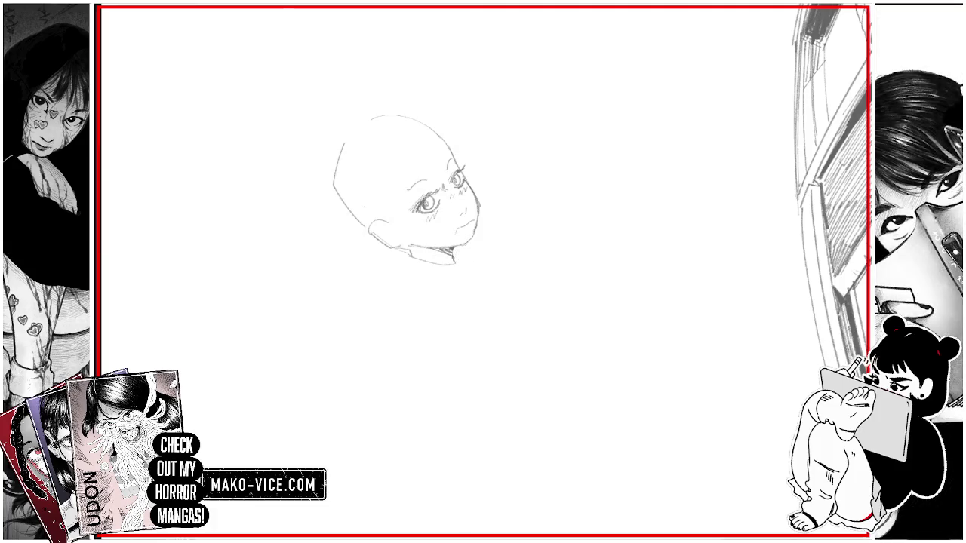
Step: Darken the back-of-head outline on the head's left side
drag(336, 175, 368, 223)
drag(352, 142, 339, 187)
mouse_move(353, 187)
mouse_down()
mouse_move(342, 205)
mouse_move(373, 177)
mouse_up()
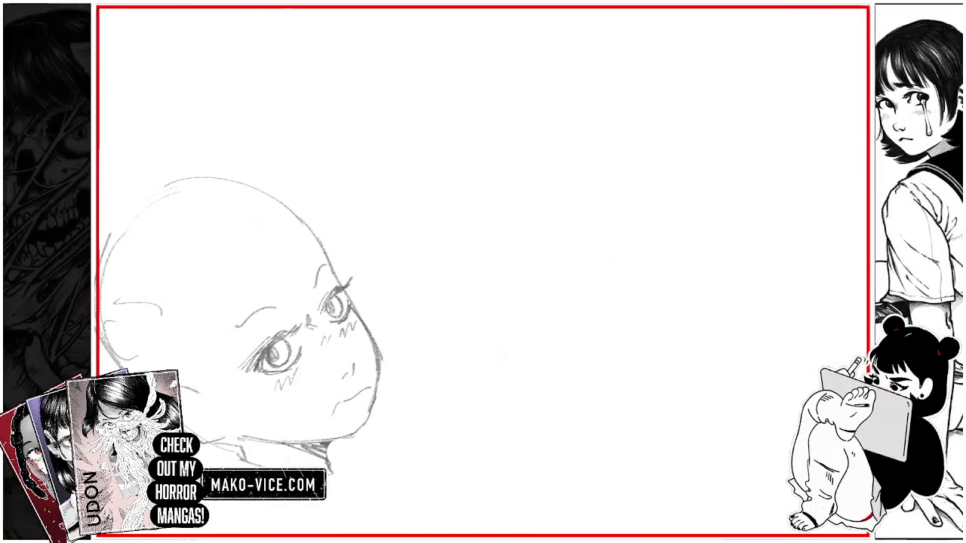
Step: Add a small stroke beside the head and zigzag marks on both sides of the cat doodle
mouse_move(609, 251)
mouse_down()
mouse_move(664, 272)
mouse_move(629, 257)
mouse_move(648, 249)
mouse_move(612, 252)
mouse_move(630, 269)
mouse_move(604, 243)
mouse_move(649, 239)
mouse_move(625, 252)
mouse_move(670, 257)
mouse_move(648, 262)
mouse_up()
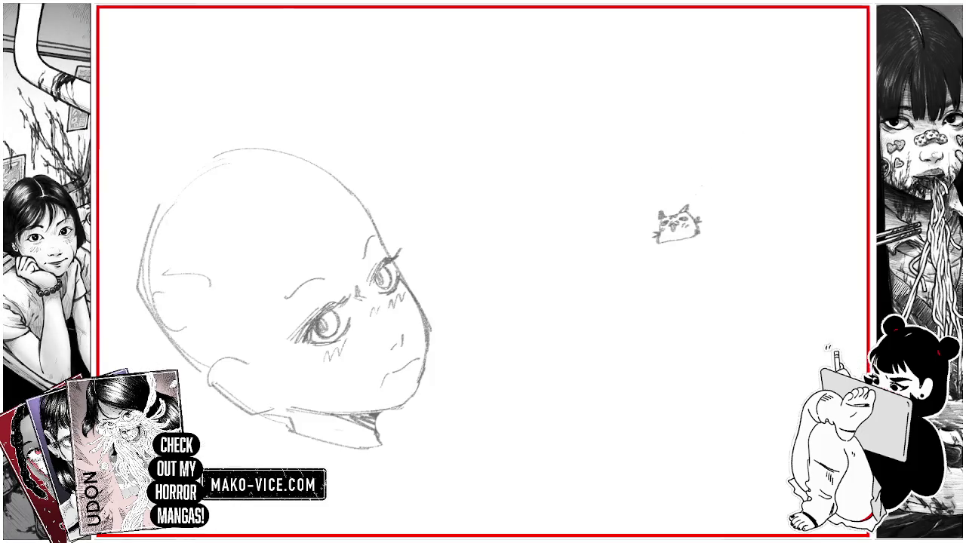
drag(698, 189, 707, 198)
drag(640, 209, 649, 197)
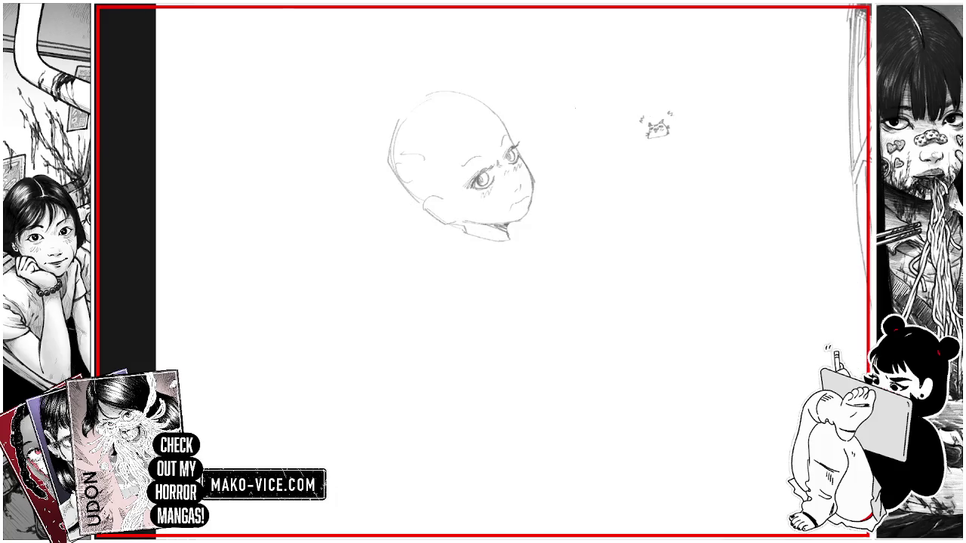
Step: Try a tongue at the mouth (undone), then add a chin stroke and hair strands
drag(518, 201, 524, 202)
key(ctrl+z)
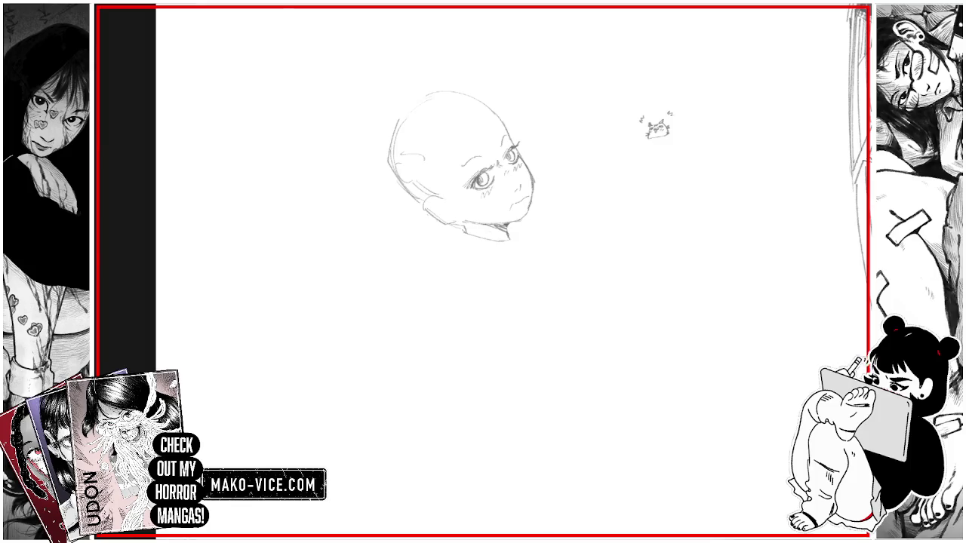
mouse_move(447, 218)
mouse_down()
mouse_move(457, 225)
mouse_move(458, 208)
mouse_up()
drag(424, 179, 448, 192)
mouse_move(427, 179)
mouse_down()
mouse_move(450, 186)
mouse_move(448, 174)
mouse_up()
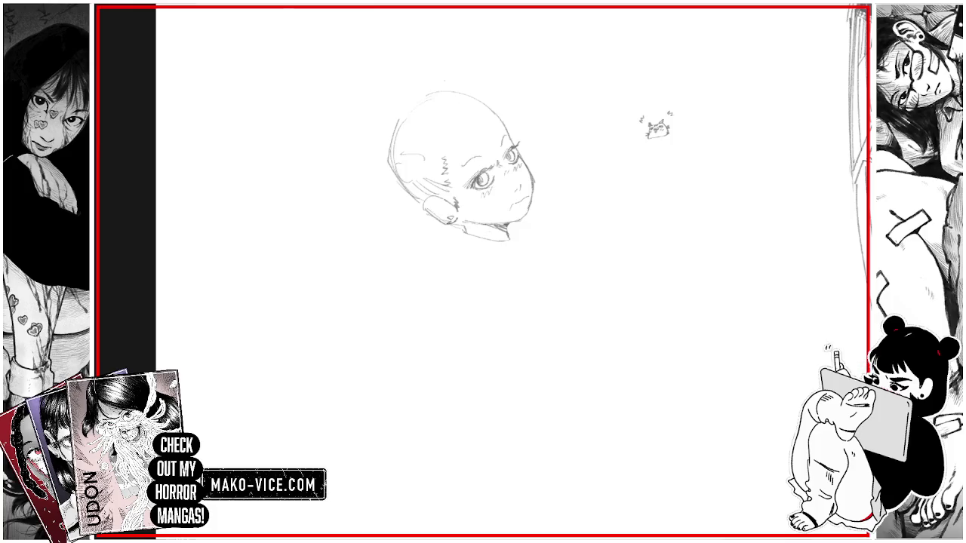
mouse_move(454, 123)
mouse_down()
mouse_move(457, 134)
mouse_move(479, 97)
mouse_move(501, 117)
mouse_up()
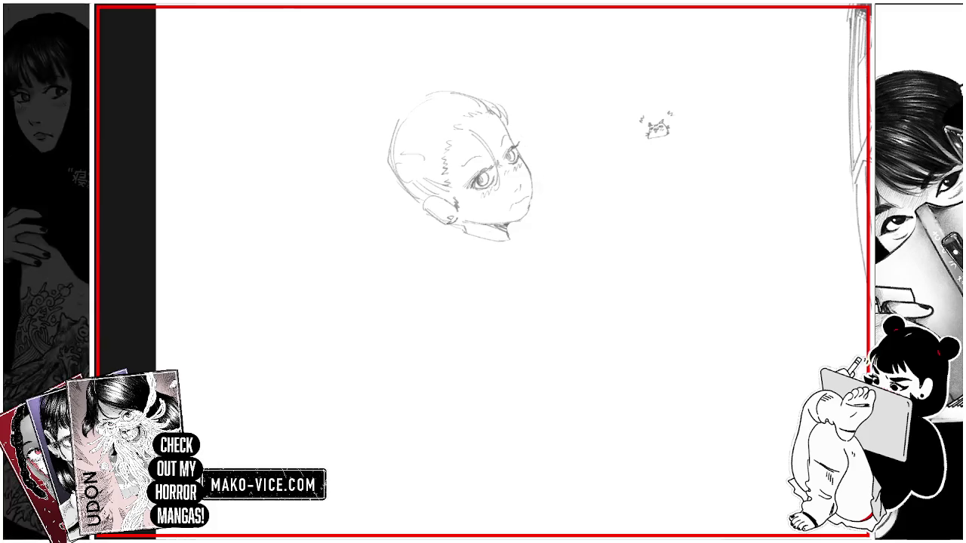
Step: Sketch hair along the head's left edge and top, undoing a stray zigzag
drag(405, 153, 391, 181)
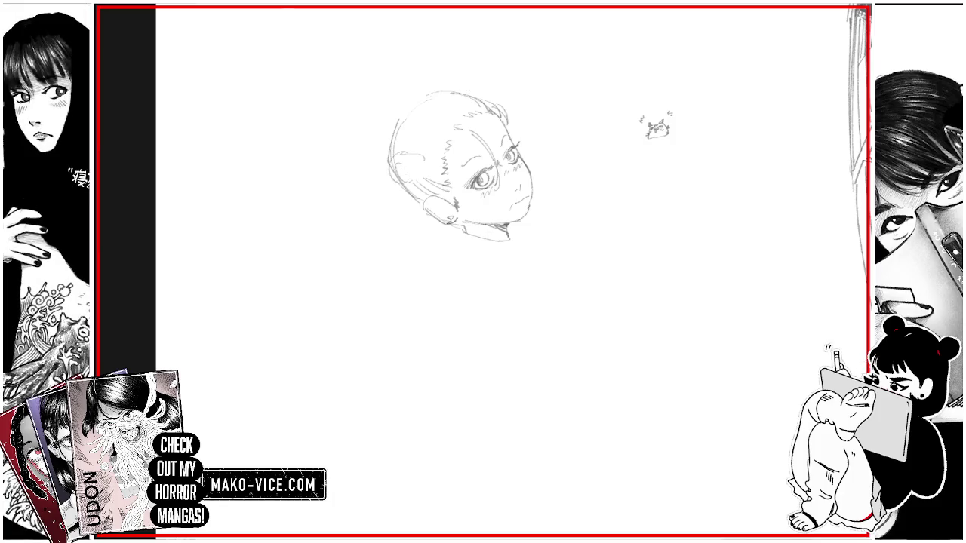
drag(341, 212, 320, 189)
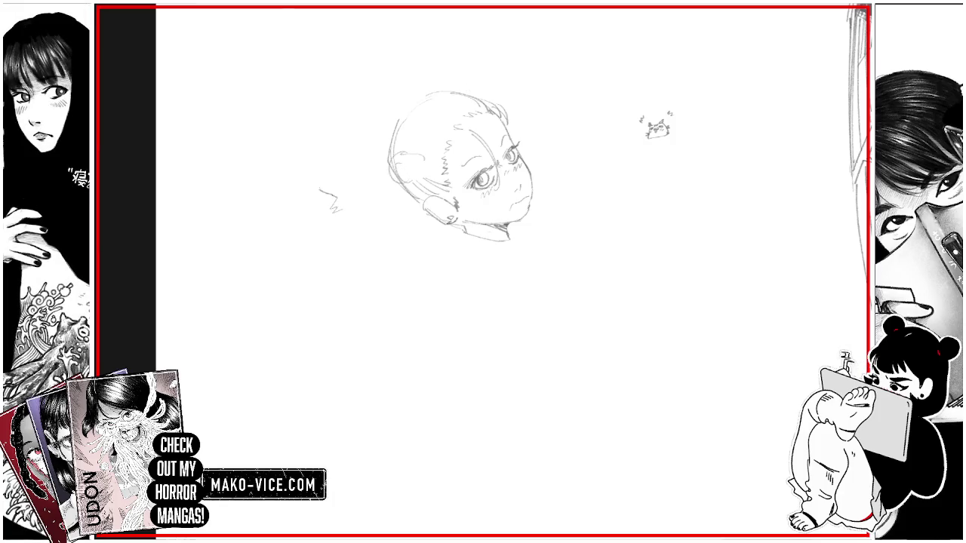
key(ctrl+z)
drag(408, 161, 389, 138)
drag(394, 193, 373, 199)
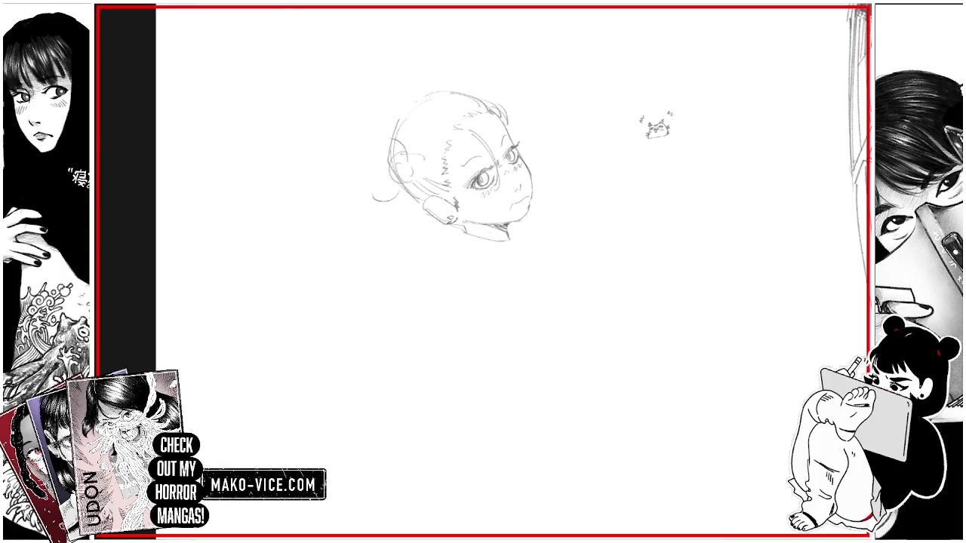
drag(413, 103, 448, 89)
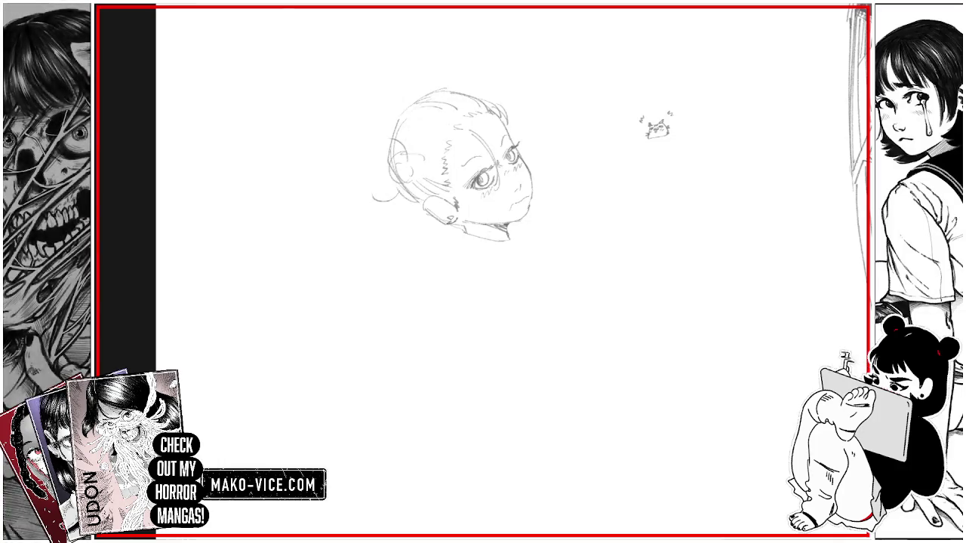
Step: Draw two cloud-like hair buns with inner details and start the neck's right edge
mouse_move(367, 200)
mouse_down()
mouse_move(349, 184)
mouse_move(344, 152)
mouse_move(404, 134)
mouse_move(413, 60)
mouse_move(449, 53)
mouse_move(472, 84)
mouse_move(466, 97)
mouse_move(485, 81)
mouse_up()
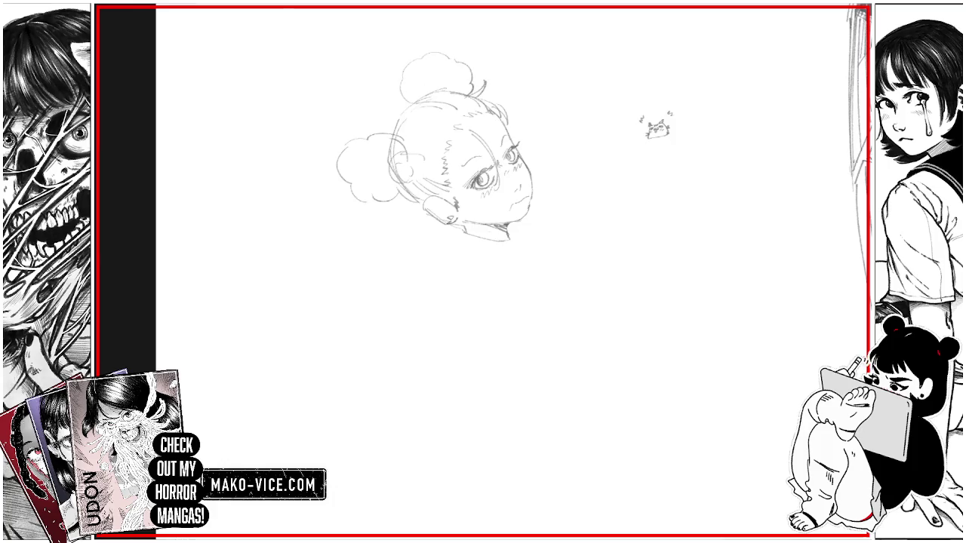
mouse_move(397, 198)
mouse_down()
mouse_move(409, 163)
mouse_move(359, 201)
mouse_up()
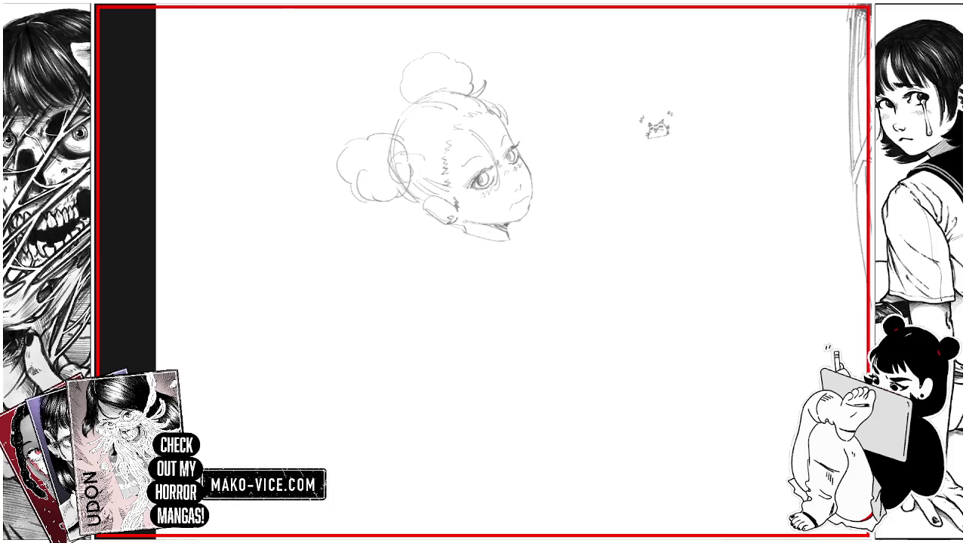
drag(371, 159, 362, 169)
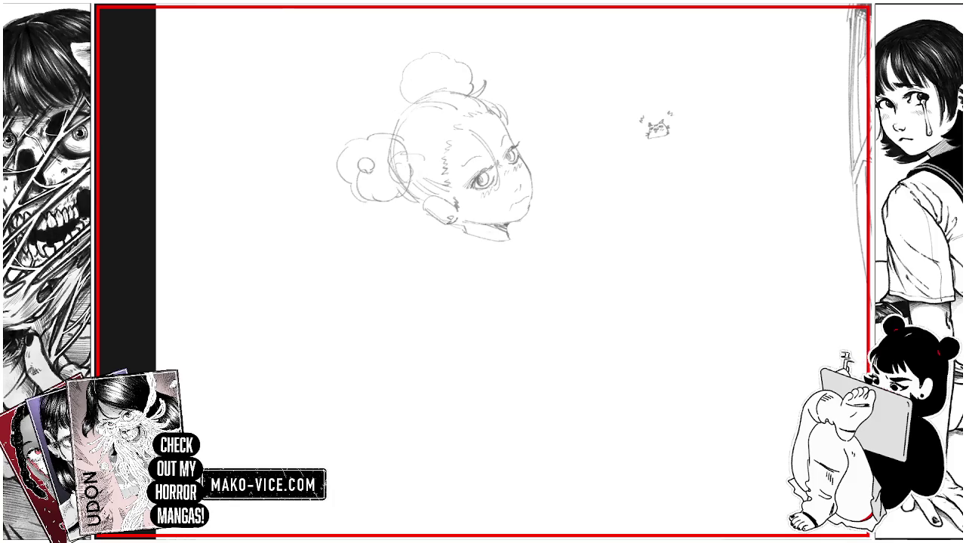
mouse_move(422, 81)
mouse_down()
mouse_move(438, 65)
mouse_move(466, 80)
mouse_up()
drag(437, 234, 431, 244)
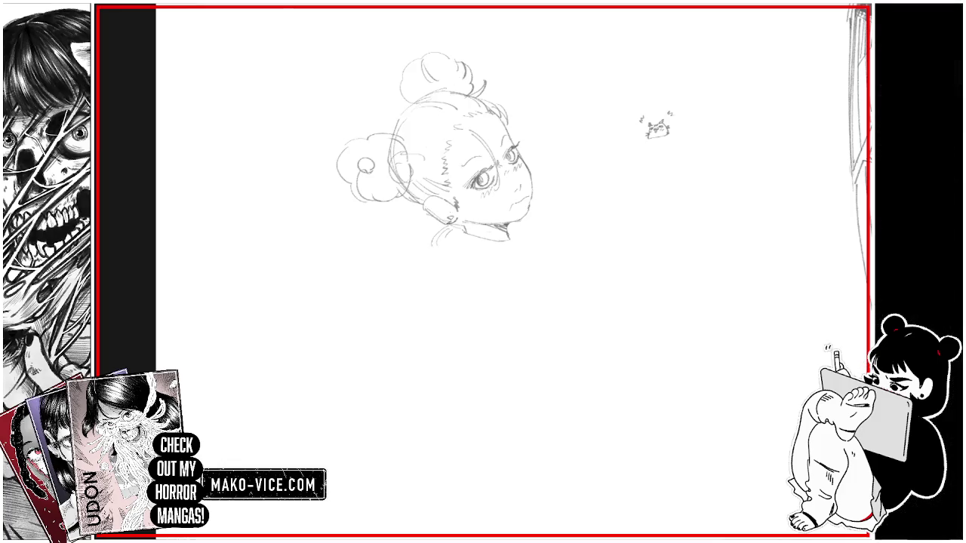
drag(507, 225, 510, 242)
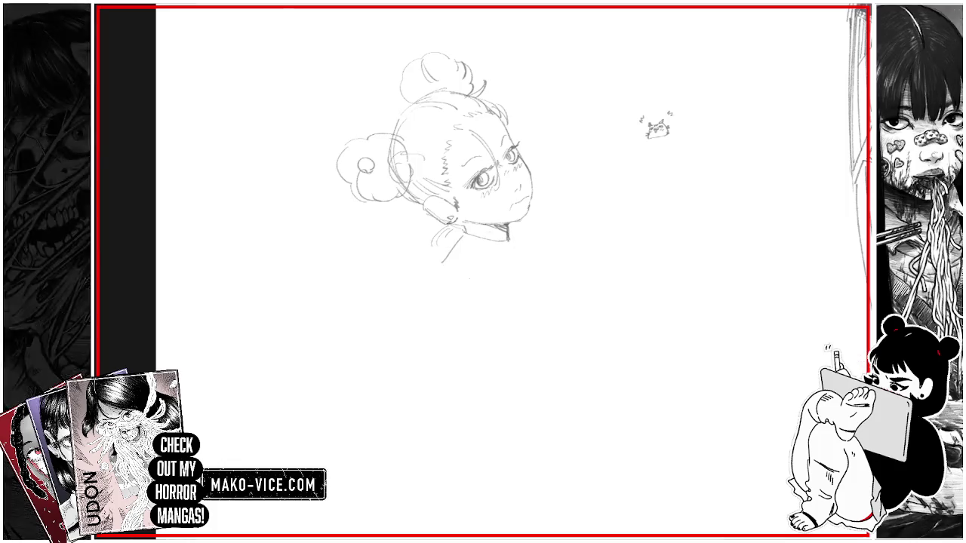
Step: Sketch the collar below the neck and the left shoulder, redrawing two misplaced lines
drag(453, 237, 444, 273)
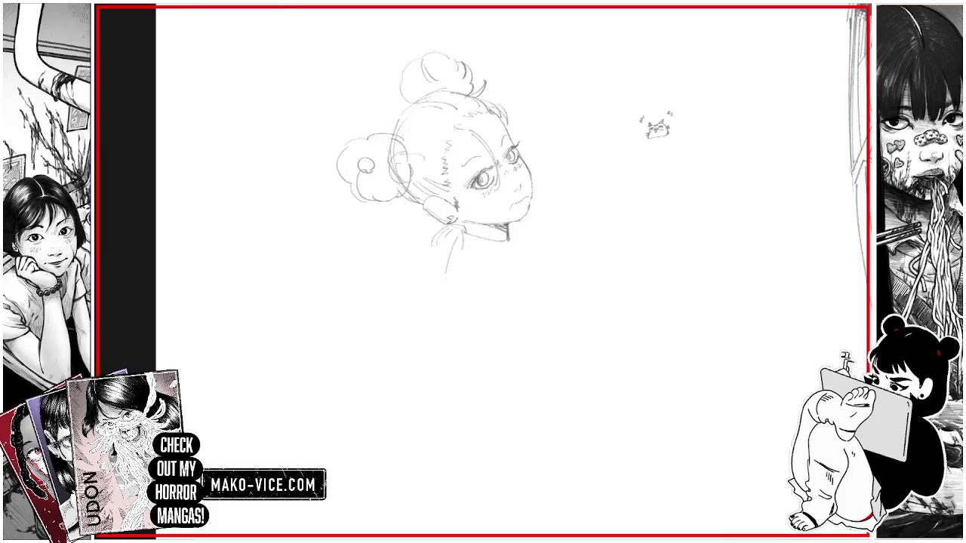
key(ctrl+z)
mouse_move(459, 242)
mouse_down()
mouse_move(478, 260)
mouse_move(526, 261)
mouse_up()
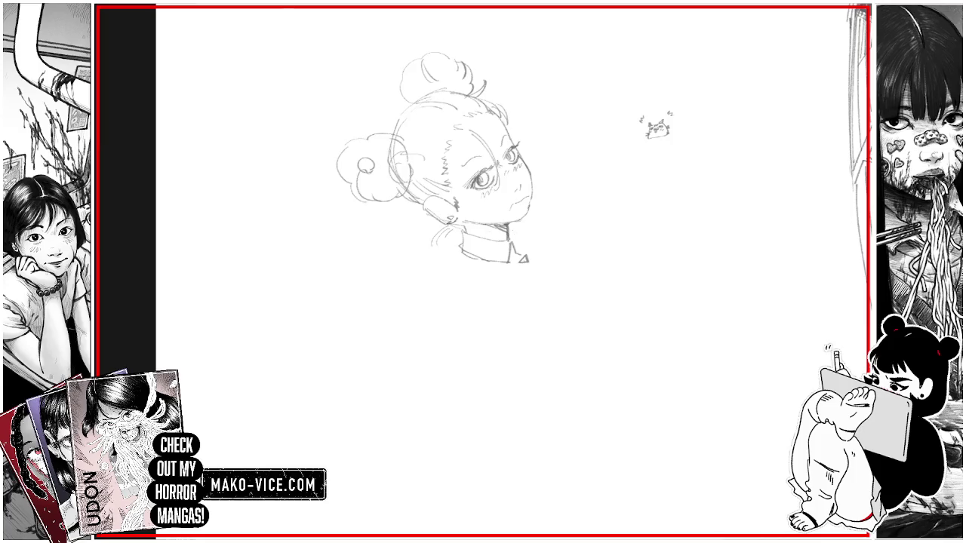
mouse_move(509, 229)
mouse_down()
mouse_move(526, 235)
mouse_move(520, 250)
mouse_move(530, 244)
mouse_up()
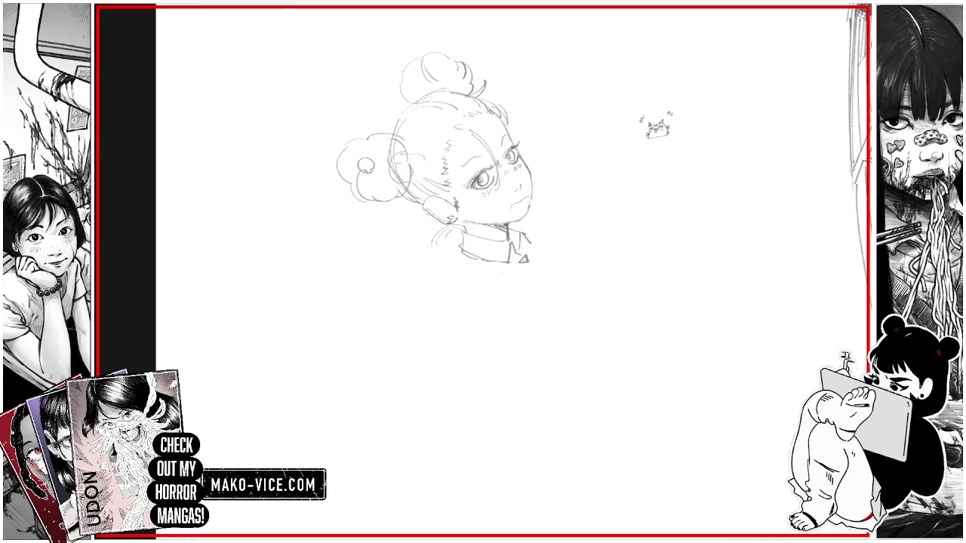
drag(411, 241, 383, 297)
key(ctrl+z)
drag(432, 249, 406, 287)
drag(410, 279, 466, 269)
Step: Add the chest, right-side torso and extra collar strokes, and touch up the lips
mouse_move(412, 305)
mouse_down()
mouse_move(517, 295)
mouse_move(529, 274)
mouse_move(543, 300)
mouse_up()
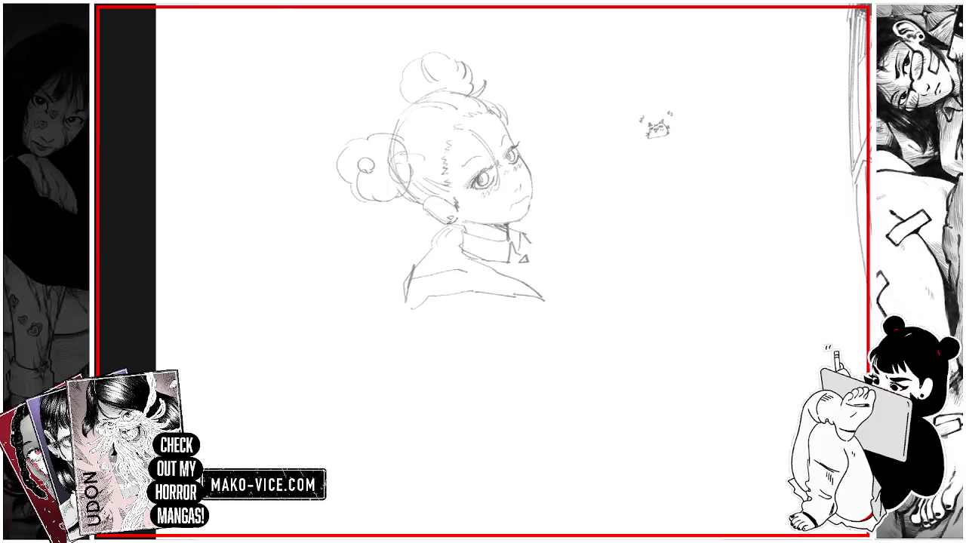
drag(530, 262, 534, 273)
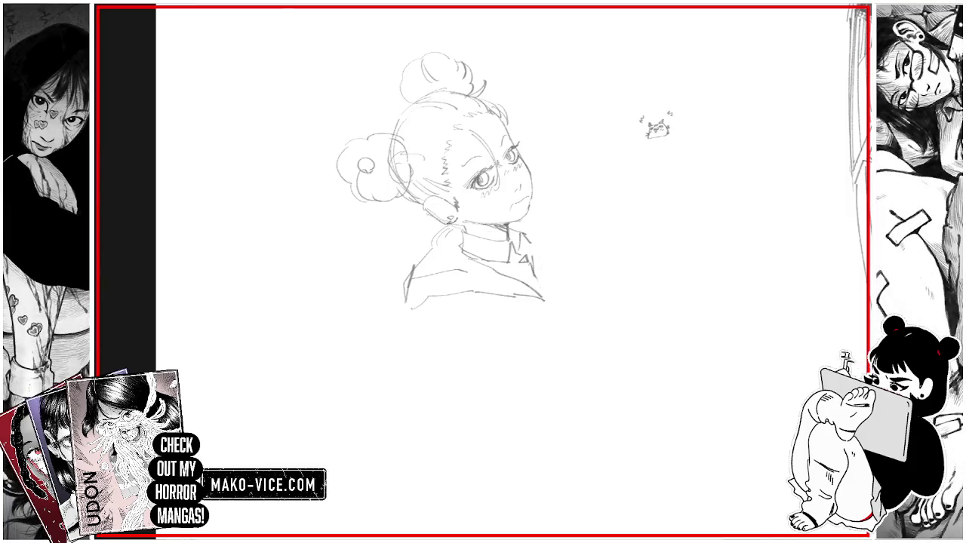
drag(539, 238, 540, 273)
drag(528, 217, 542, 225)
mouse_move(419, 315)
mouse_down()
mouse_move(450, 341)
mouse_move(528, 344)
mouse_up()
drag(557, 290, 544, 332)
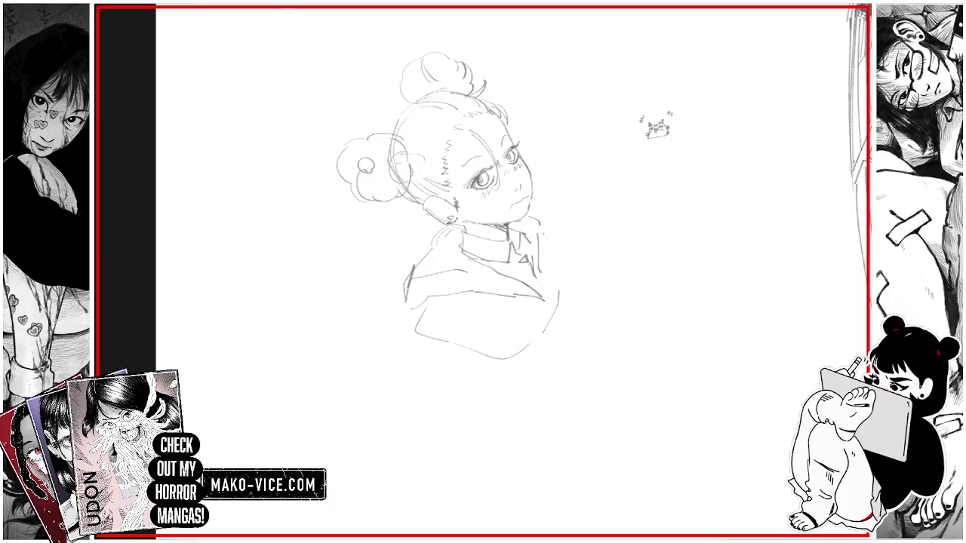
drag(541, 232, 565, 299)
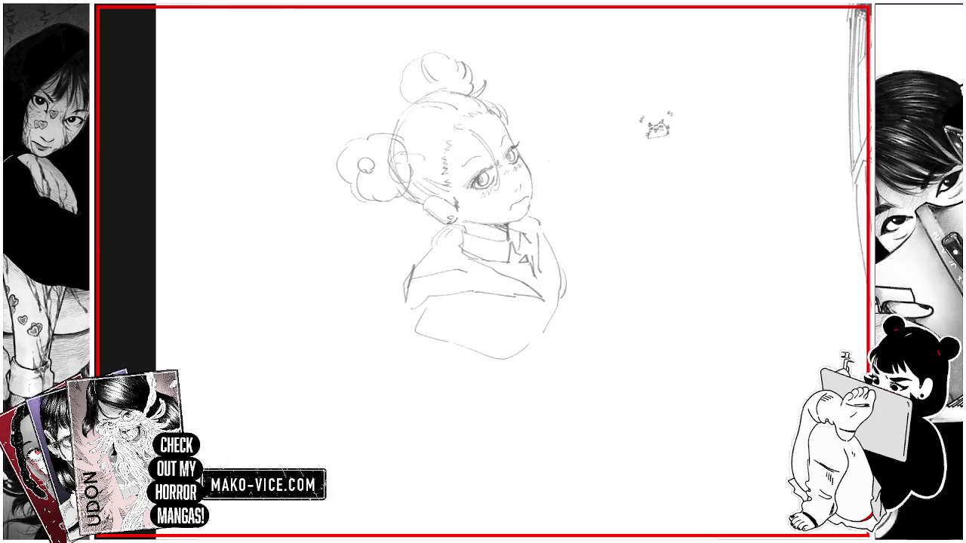
drag(516, 200, 527, 206)
drag(482, 271, 388, 178)
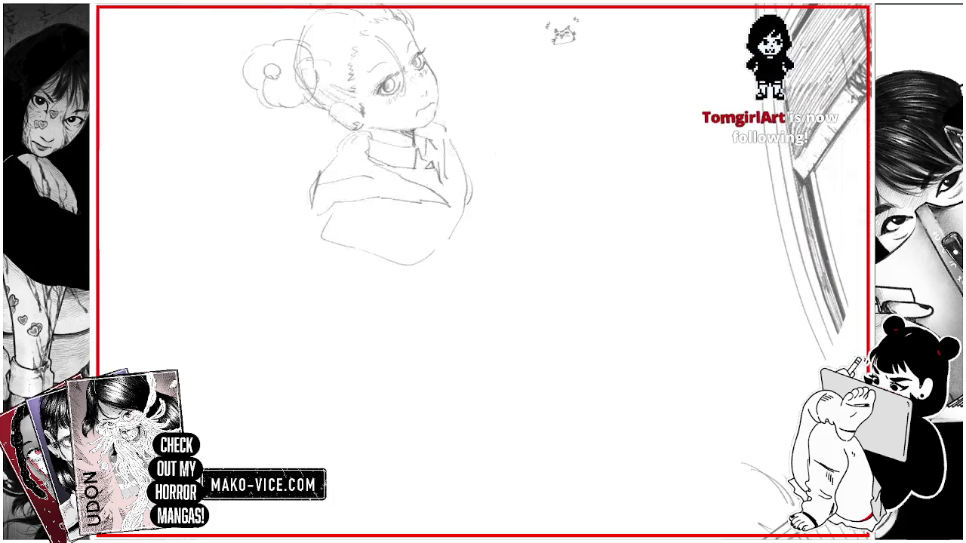
Step: Pan to empty space and draw the second girl's round head outline and jaw line
drag(483, 226, 390, 375)
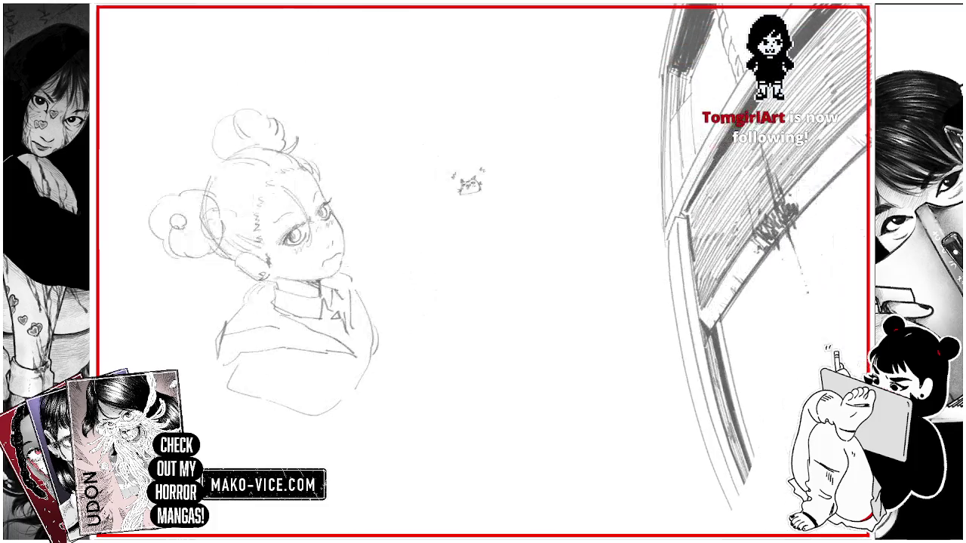
mouse_move(483, 271)
mouse_down()
mouse_move(522, 177)
mouse_move(506, 268)
mouse_up()
drag(573, 188, 501, 227)
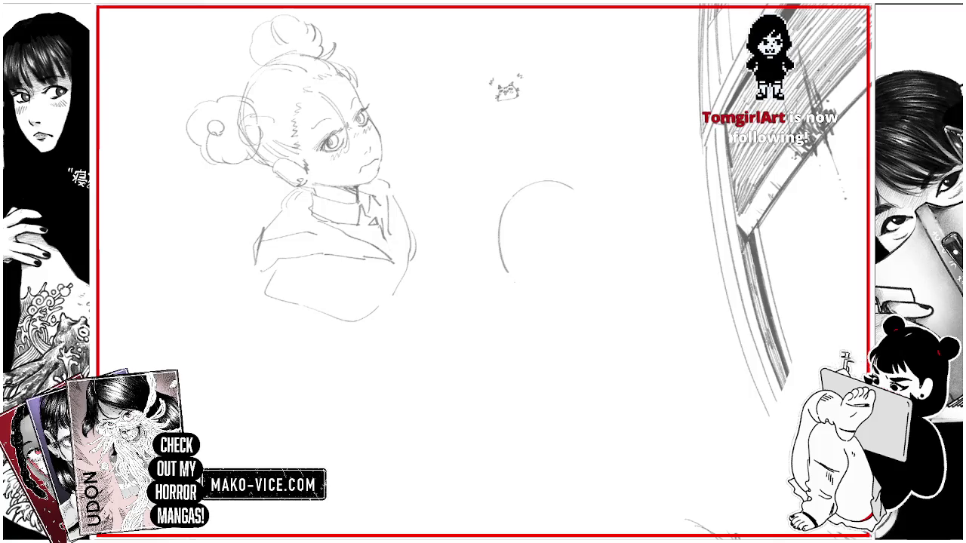
mouse_move(504, 273)
mouse_down()
mouse_move(568, 314)
mouse_move(592, 315)
mouse_move(605, 281)
mouse_up()
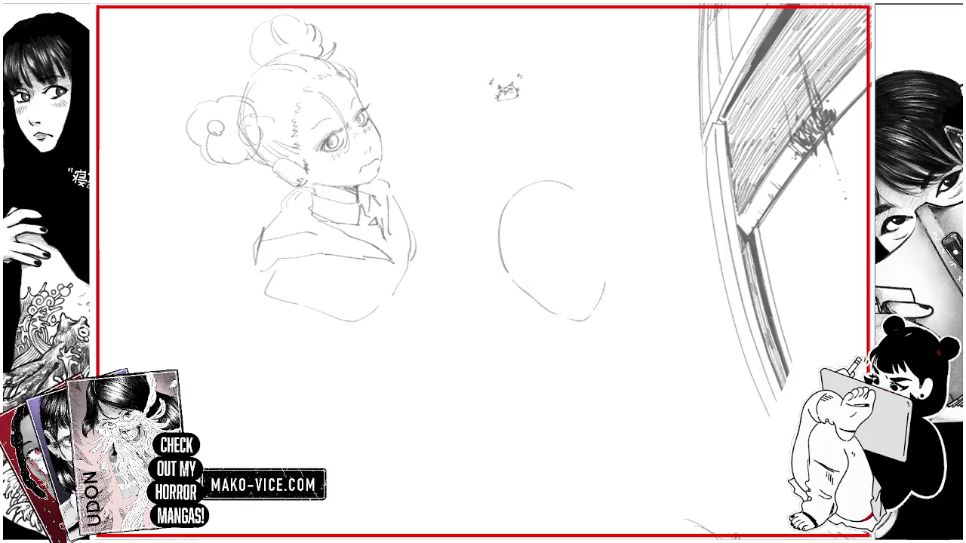
drag(519, 288, 541, 293)
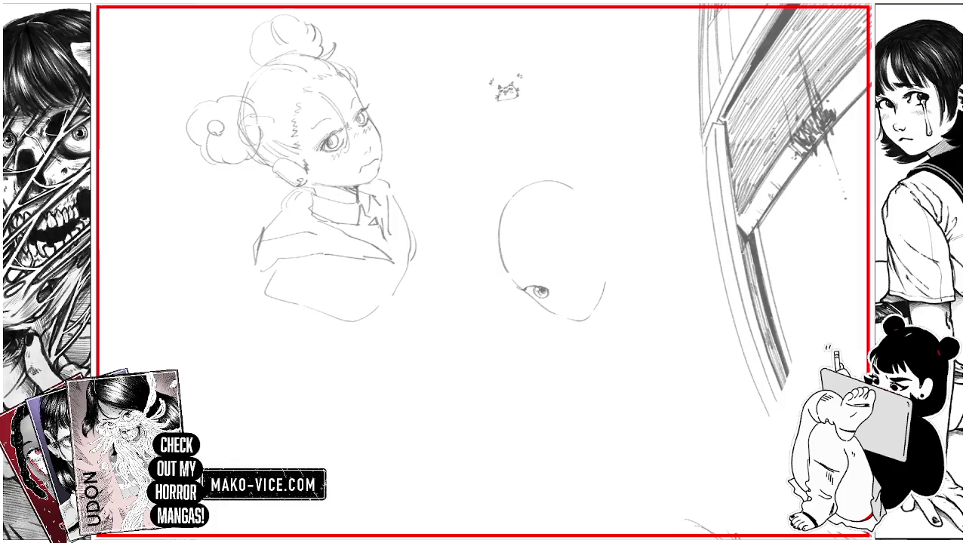
Step: Draw the second face's eye by darkening its lower lid, lash line and upper eyelid
drag(534, 300, 549, 302)
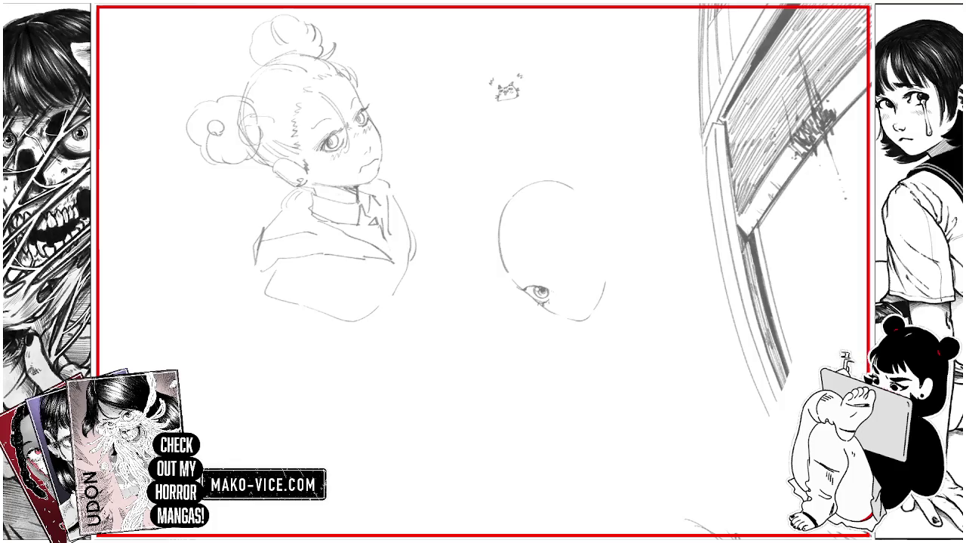
drag(512, 292, 529, 294)
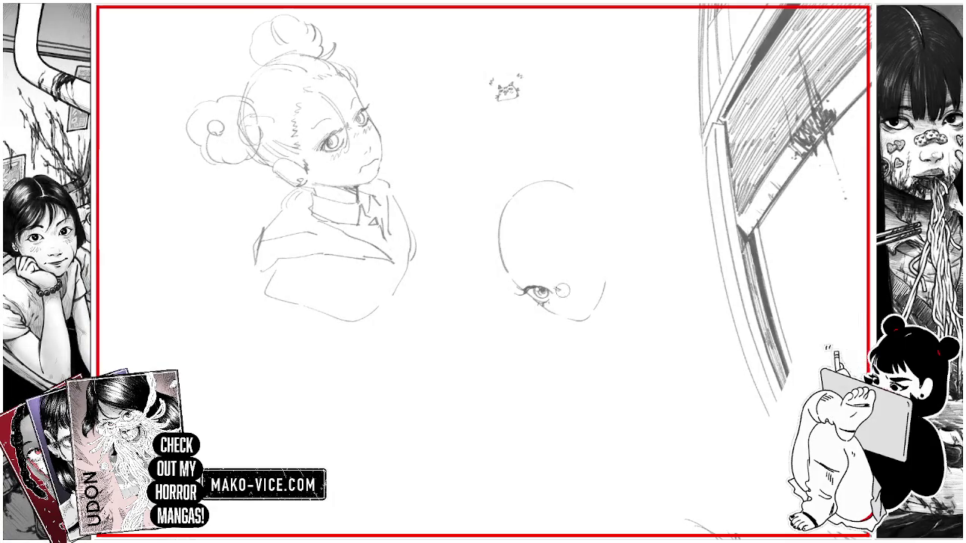
mouse_move(527, 286)
mouse_down()
mouse_move(544, 285)
mouse_move(533, 274)
mouse_up()
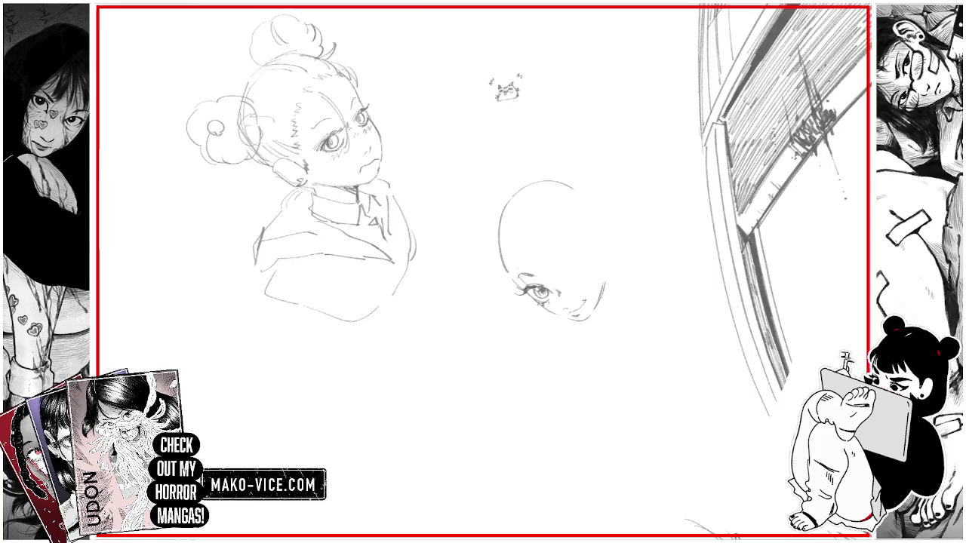
Step: Add hair strands and sketch the left side of the second girl's face
drag(520, 241, 519, 285)
drag(533, 238, 524, 268)
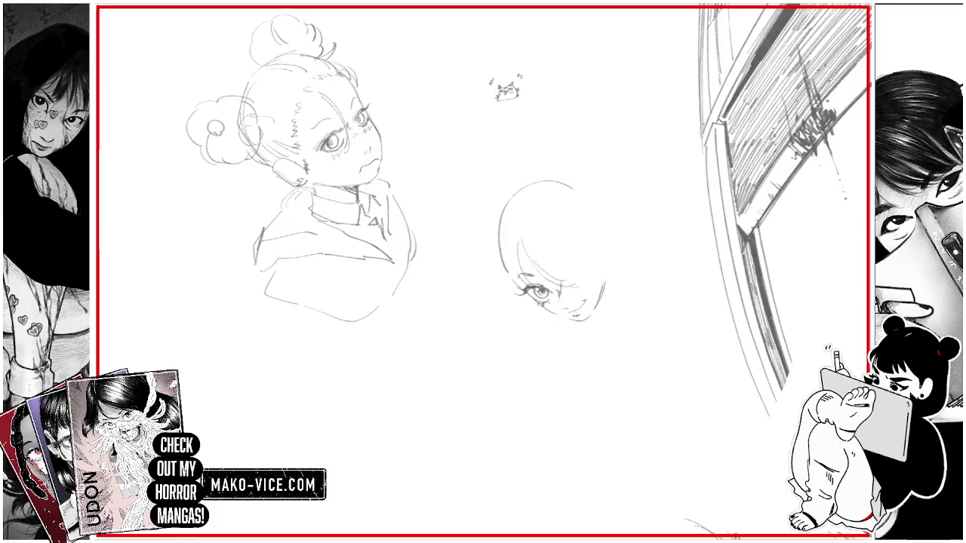
mouse_move(561, 242)
mouse_down()
mouse_move(554, 276)
mouse_move(556, 259)
mouse_move(590, 253)
mouse_move(597, 274)
mouse_up()
drag(505, 266, 517, 294)
mouse_move(501, 237)
mouse_down()
mouse_move(492, 281)
mouse_move(539, 309)
mouse_move(526, 331)
mouse_up()
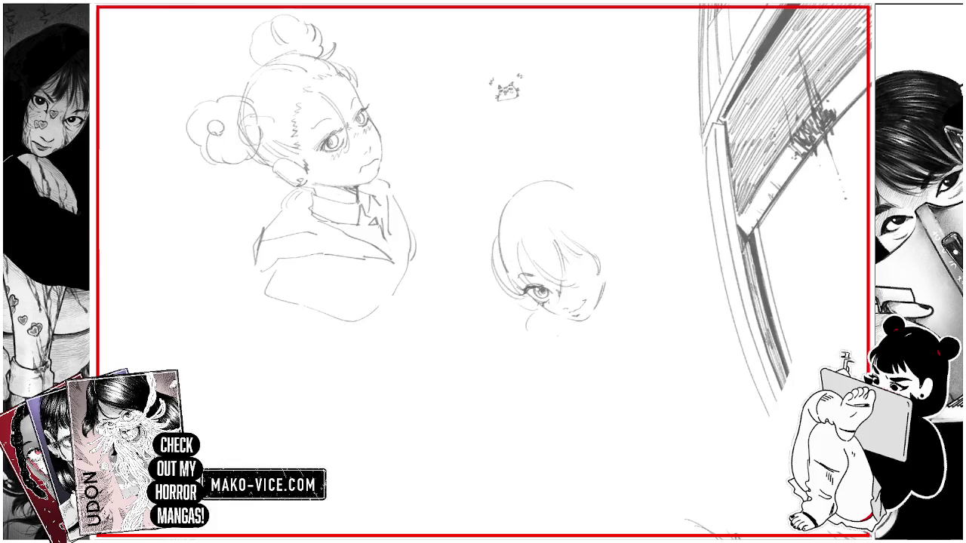
Step: Add short right-cheek strokes and darken the head's left and right contours
drag(605, 297, 599, 315)
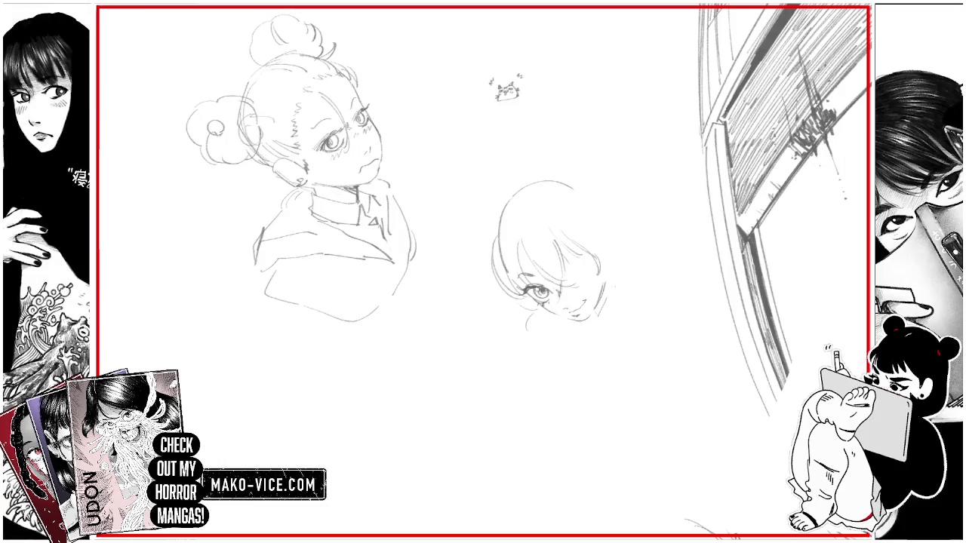
key(ctrl+z)
drag(608, 277, 610, 297)
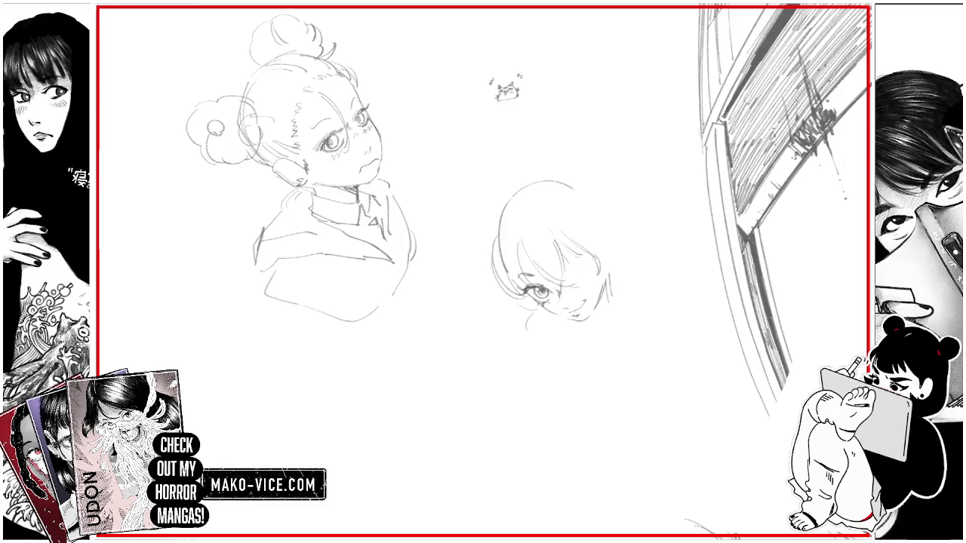
drag(608, 240, 609, 267)
drag(524, 191, 505, 273)
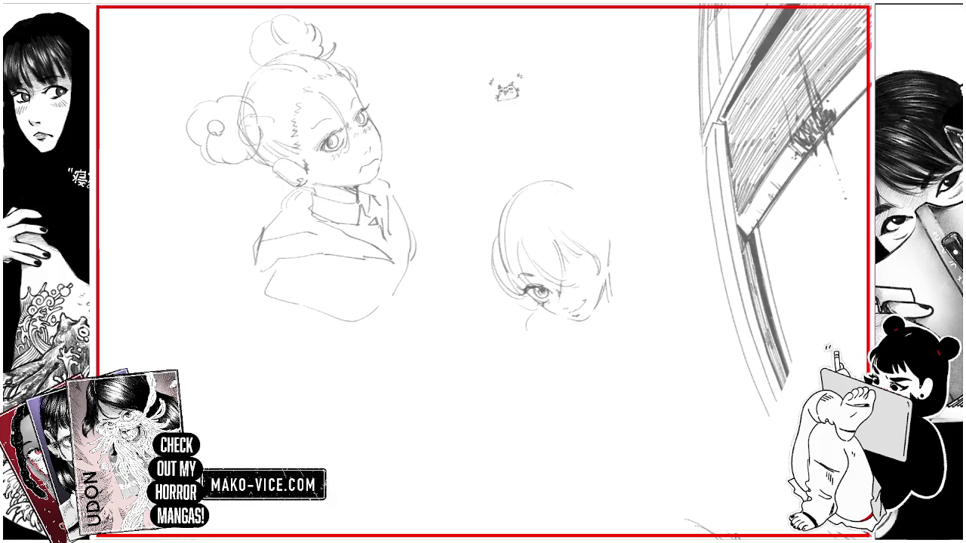
mouse_move(573, 187)
mouse_down()
mouse_move(608, 257)
mouse_move(610, 239)
mouse_up()
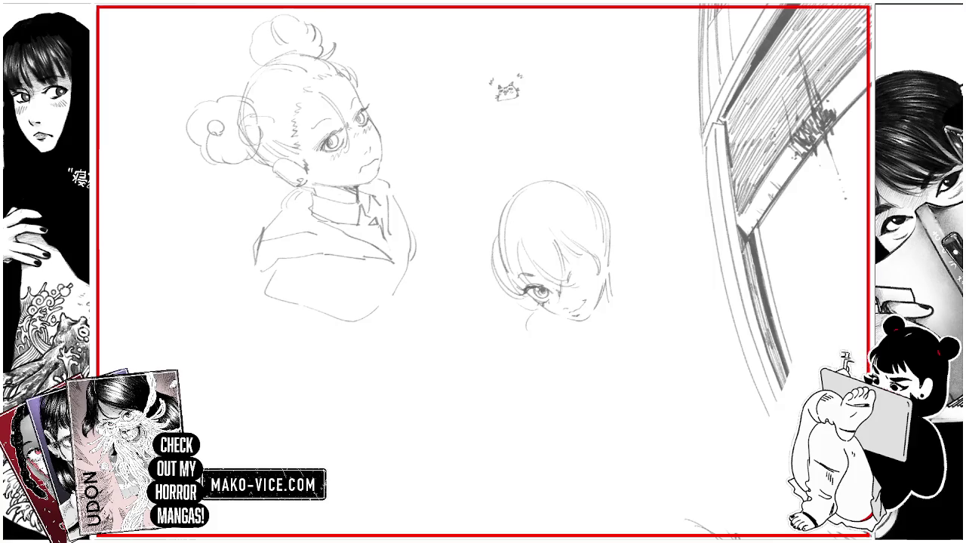
Step: Rework the right eye with a curved stroke and hatch the right cheek
drag(571, 268, 583, 283)
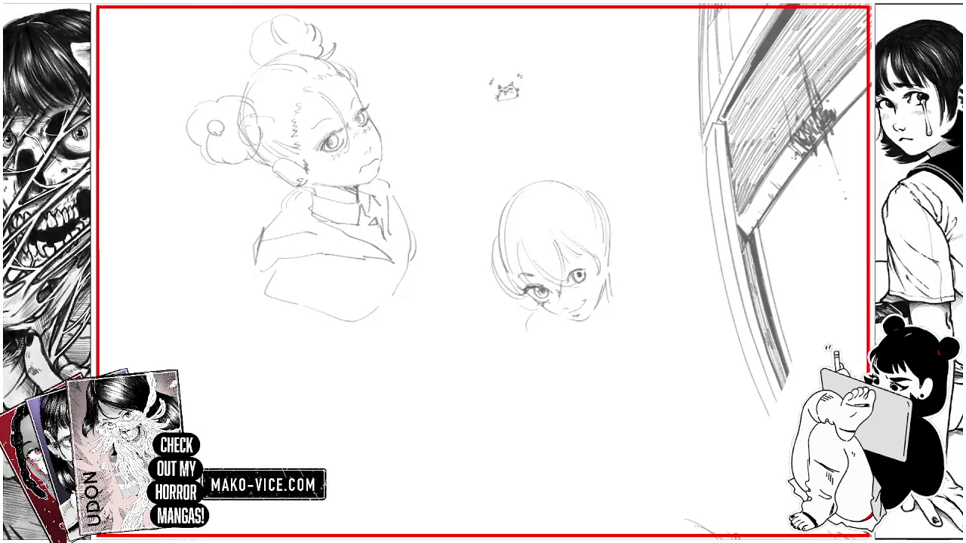
drag(571, 271, 578, 278)
drag(572, 276, 590, 285)
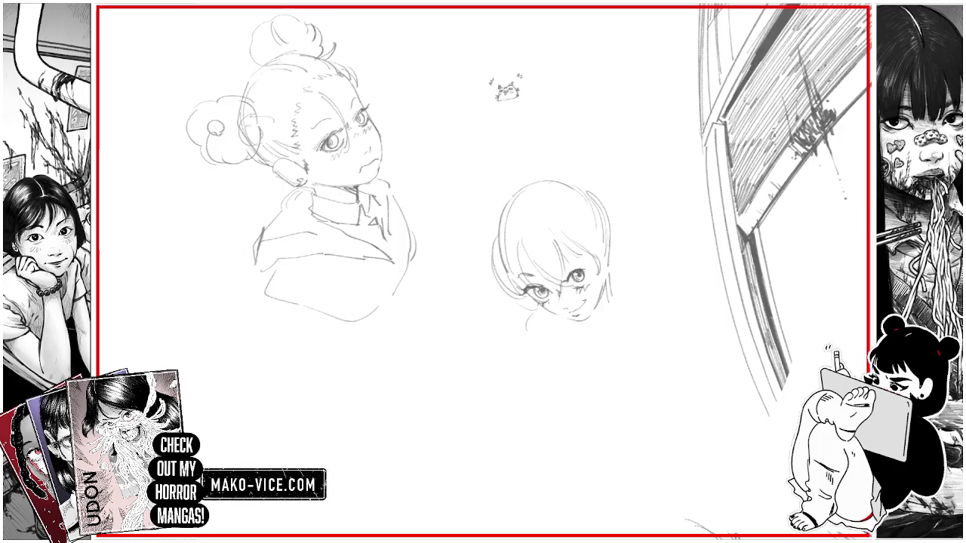
mouse_move(553, 297)
mouse_down()
mouse_move(562, 305)
mouse_move(600, 269)
mouse_move(604, 219)
mouse_move(570, 193)
mouse_up()
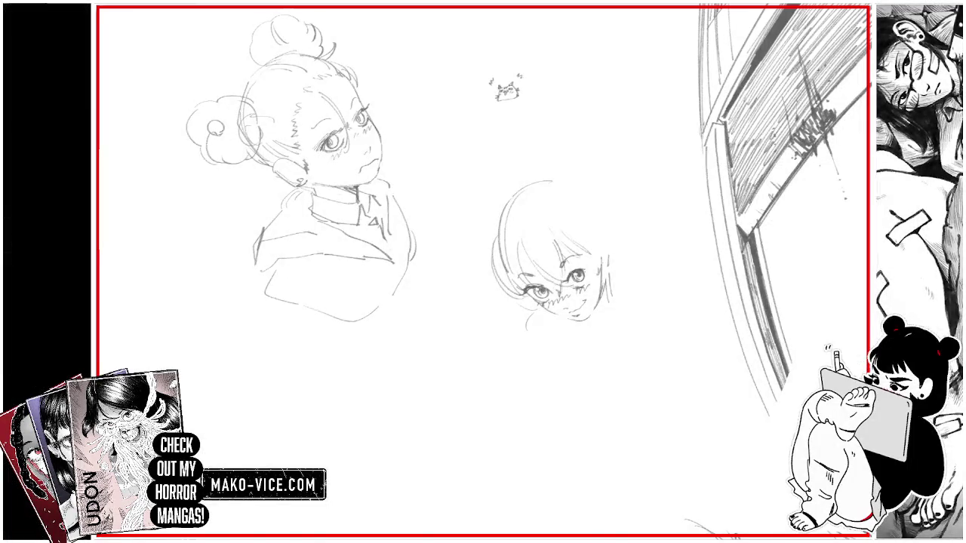
Step: Add hair strands on top and right of the head, plus hatched shading on the right side
mouse_move(602, 264)
mouse_down()
mouse_move(602, 277)
mouse_move(608, 235)
mouse_up()
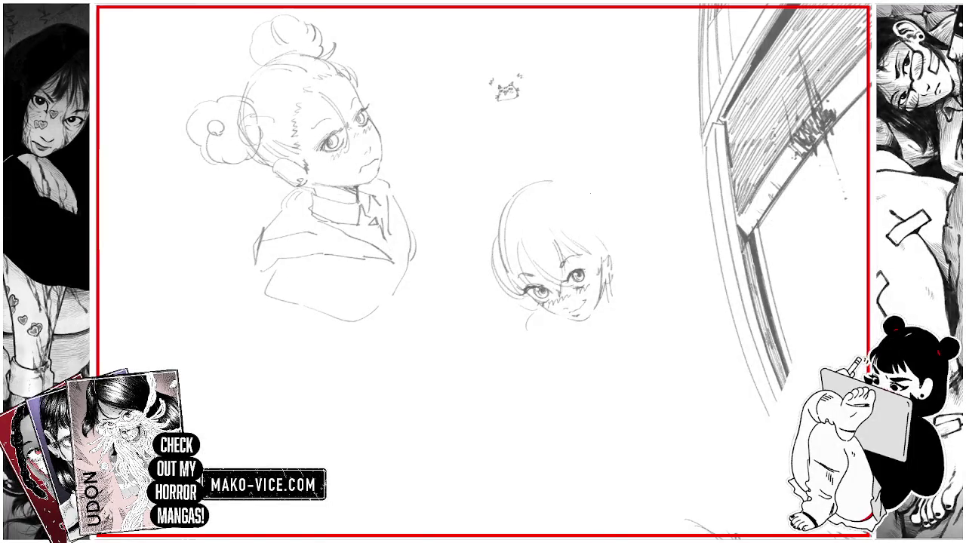
drag(541, 186, 527, 223)
drag(548, 175, 531, 211)
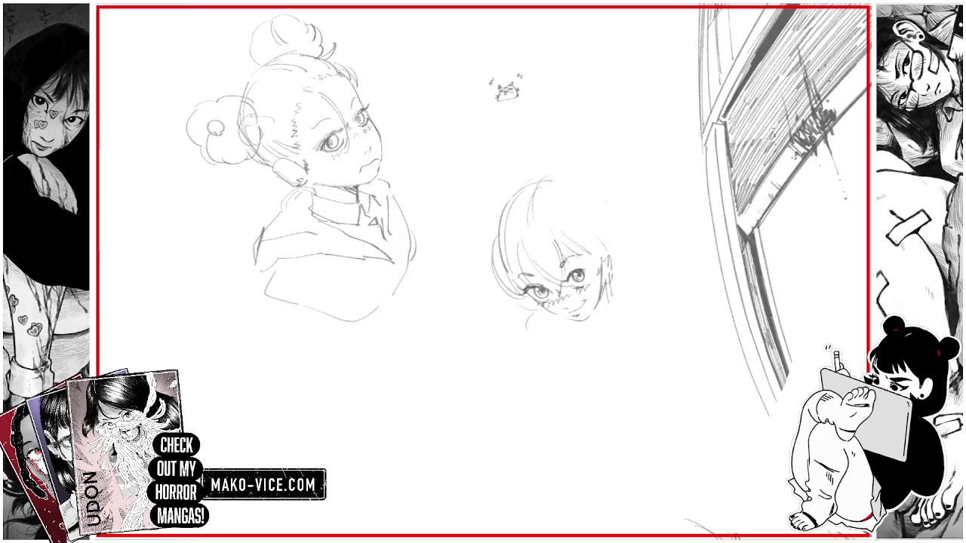
mouse_move(618, 204)
mouse_down()
mouse_move(637, 225)
mouse_move(628, 231)
mouse_up()
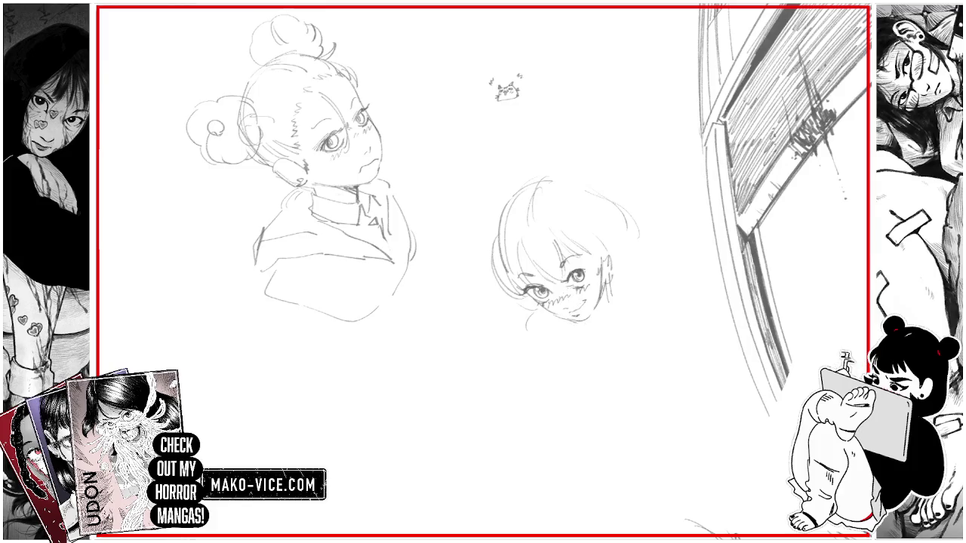
drag(605, 256, 602, 286)
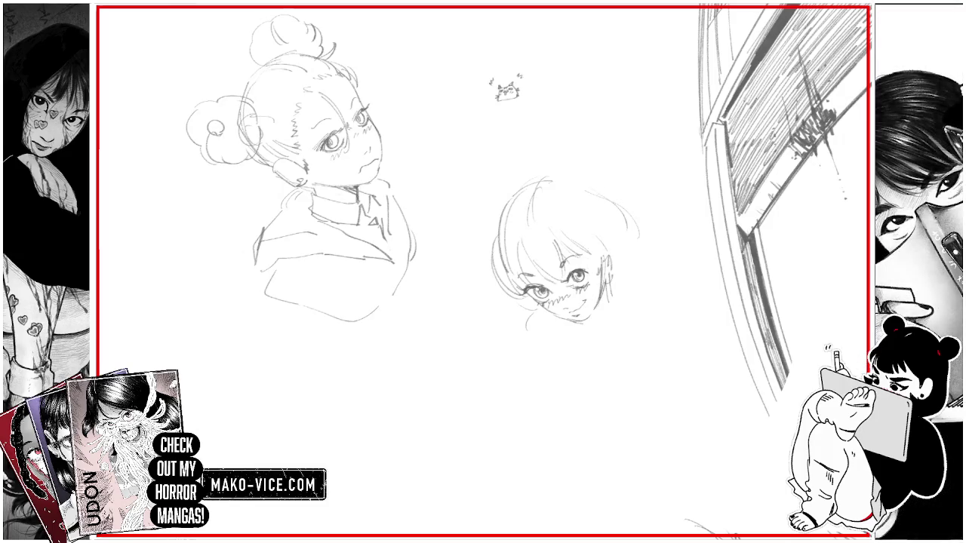
drag(570, 250, 600, 288)
drag(598, 267, 602, 282)
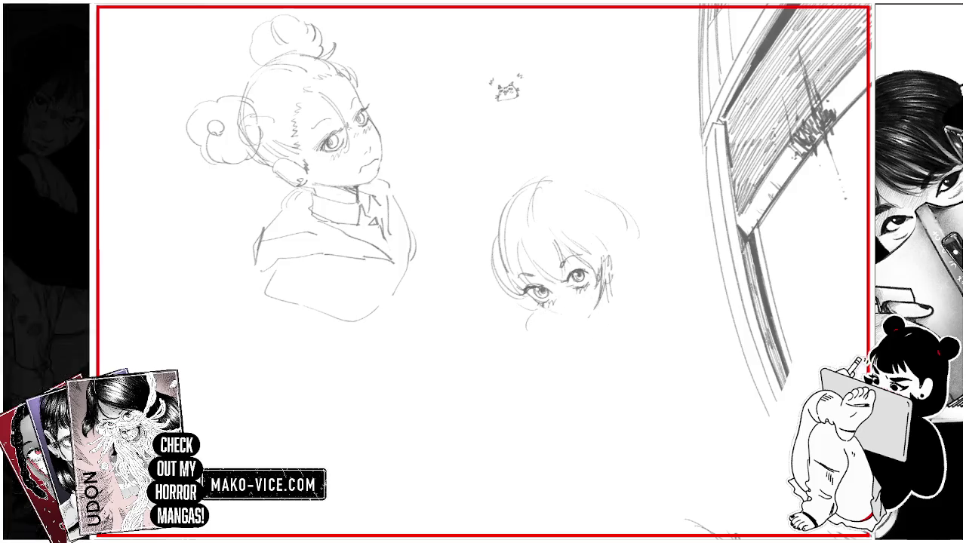
Step: Draw the blanket edge under the chin and add more hair strands on top and right
drag(587, 319, 623, 331)
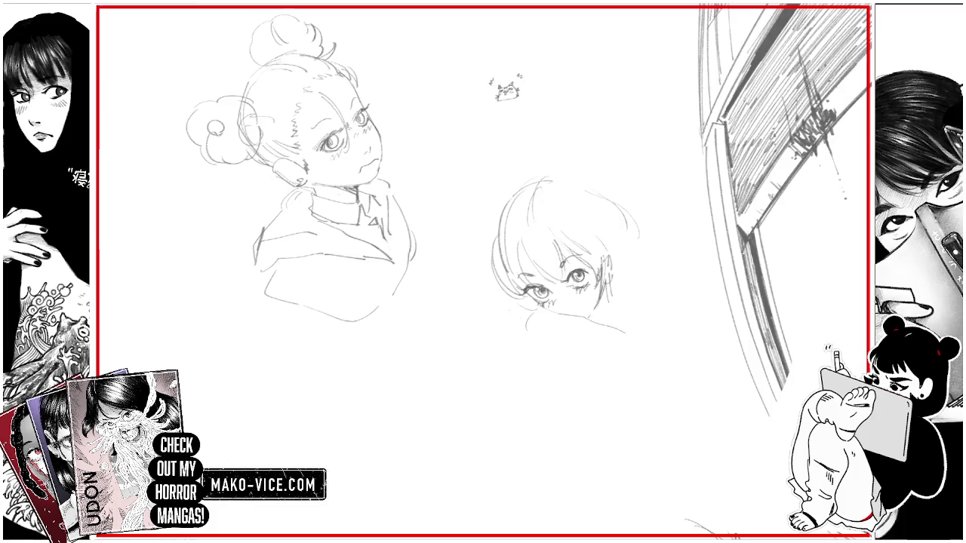
mouse_move(511, 309)
mouse_down()
mouse_move(495, 330)
mouse_move(535, 305)
mouse_move(532, 287)
mouse_up()
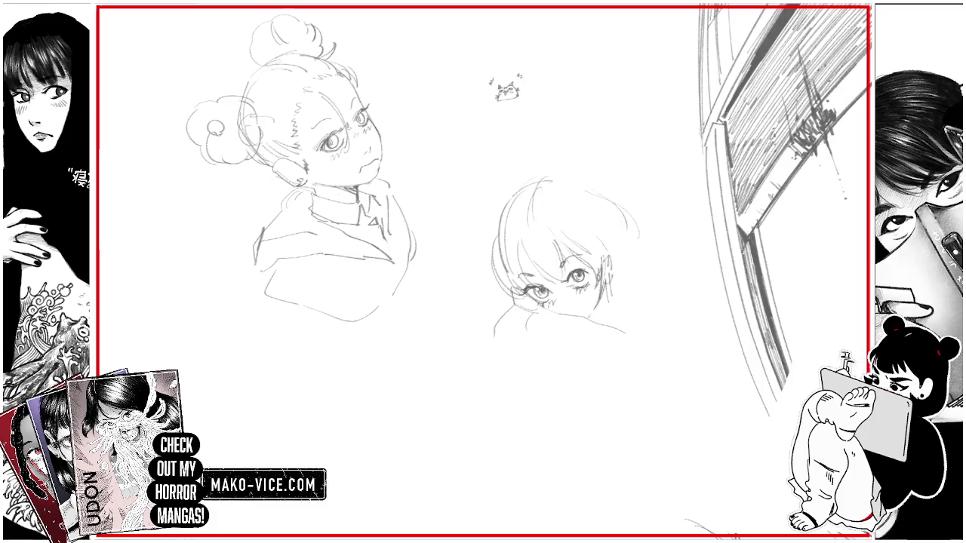
drag(624, 332, 669, 362)
mouse_move(555, 184)
mouse_down()
mouse_move(497, 240)
mouse_move(592, 183)
mouse_move(605, 197)
mouse_up()
mouse_move(602, 199)
mouse_down()
mouse_move(635, 257)
mouse_move(705, 332)
mouse_up()
Step: Outline the blanket's left and right edges with a fold line, and add two round bear ears
drag(668, 305, 668, 338)
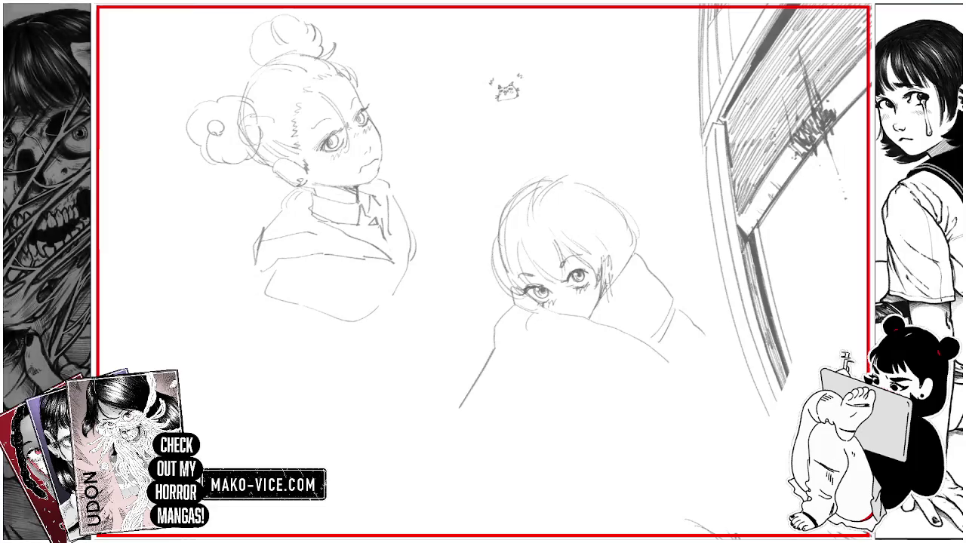
drag(495, 330, 459, 411)
drag(457, 416, 455, 475)
drag(668, 363, 700, 396)
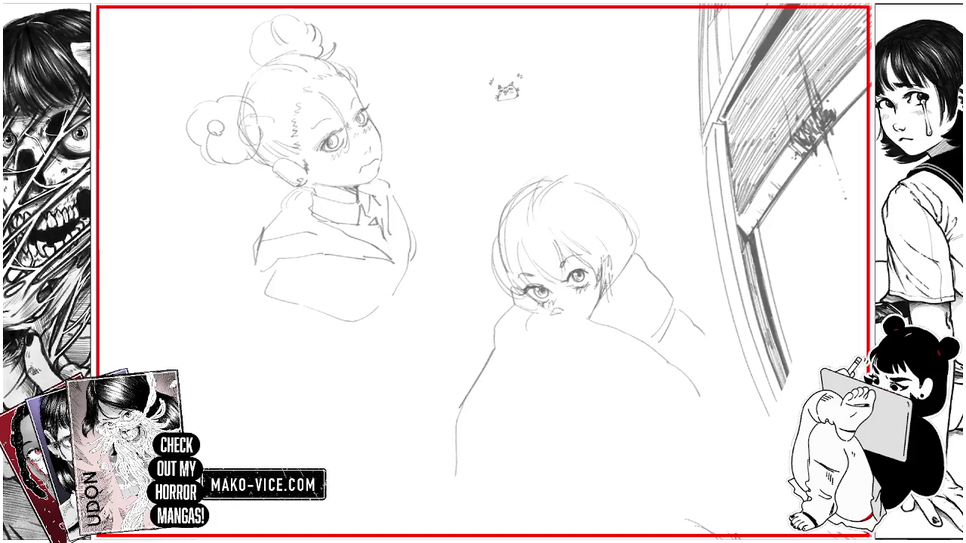
key(ctrl+z)
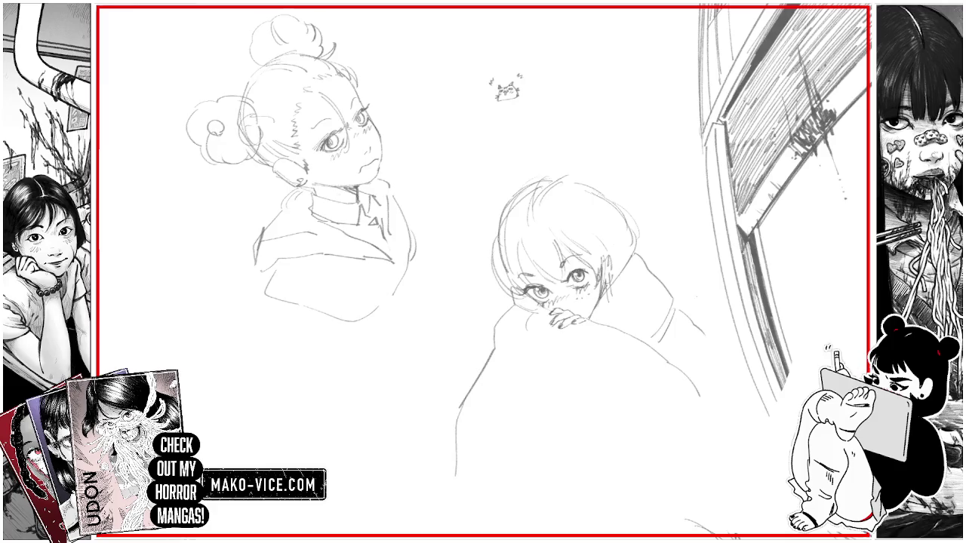
drag(713, 352, 730, 381)
mouse_move(496, 349)
mouse_down()
mouse_move(533, 397)
mouse_move(583, 429)
mouse_up()
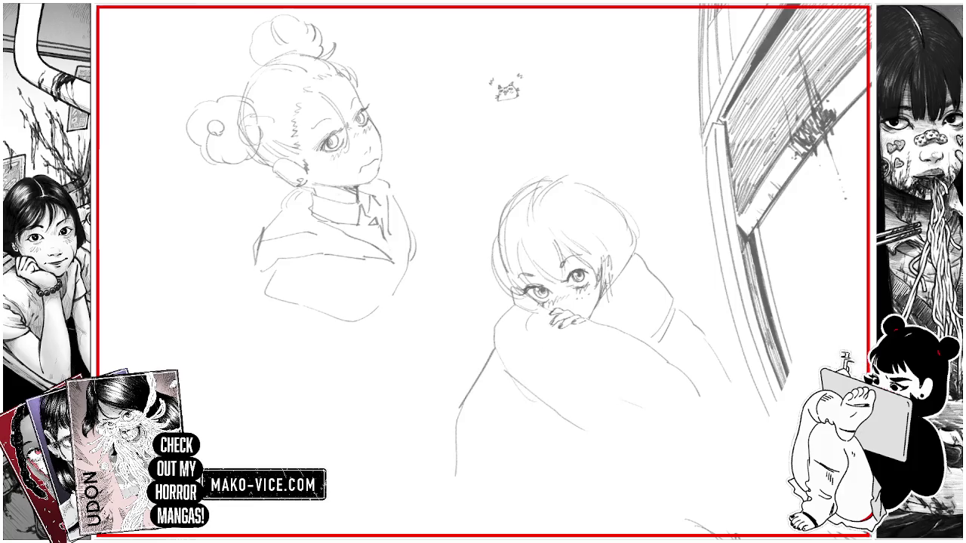
mouse_move(578, 194)
mouse_down()
mouse_move(588, 161)
mouse_move(602, 194)
mouse_up()
drag(505, 198, 497, 223)
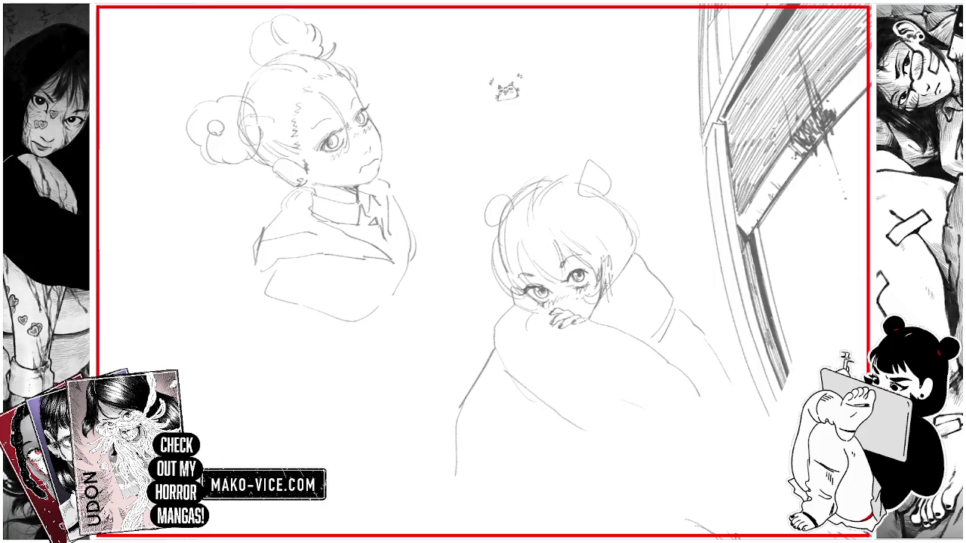
Step: Lasso the right eye and transform it twice, shifting and resizing it to match the left eye
drag(586, 278, 591, 272)
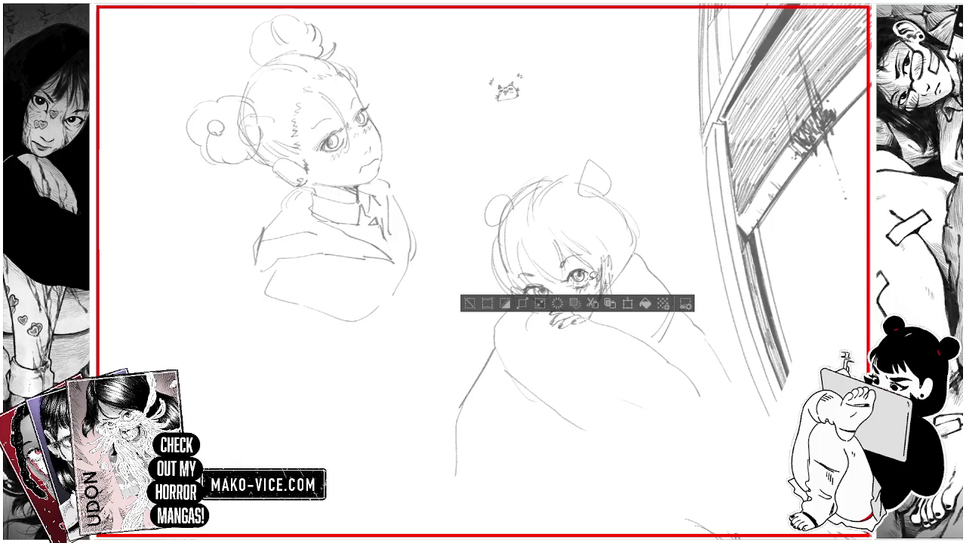
key(ctrl+t)
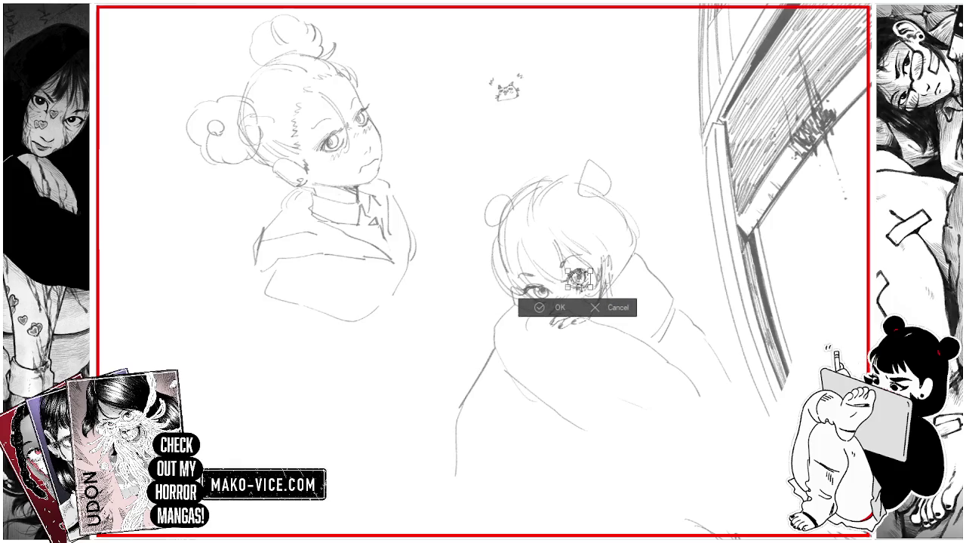
click(558, 308)
key(ctrl+d)
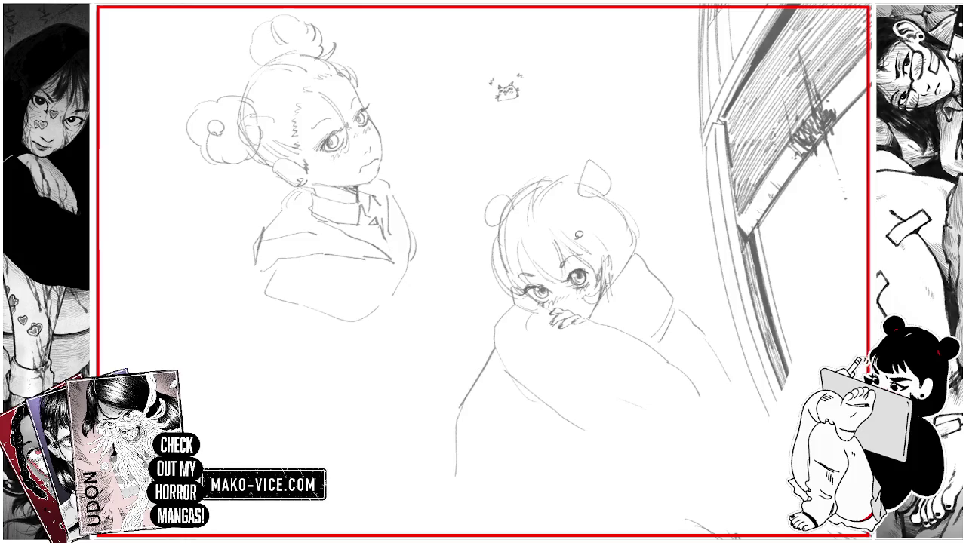
key(ctrl+z)
scroll(582, 252, up, 1)
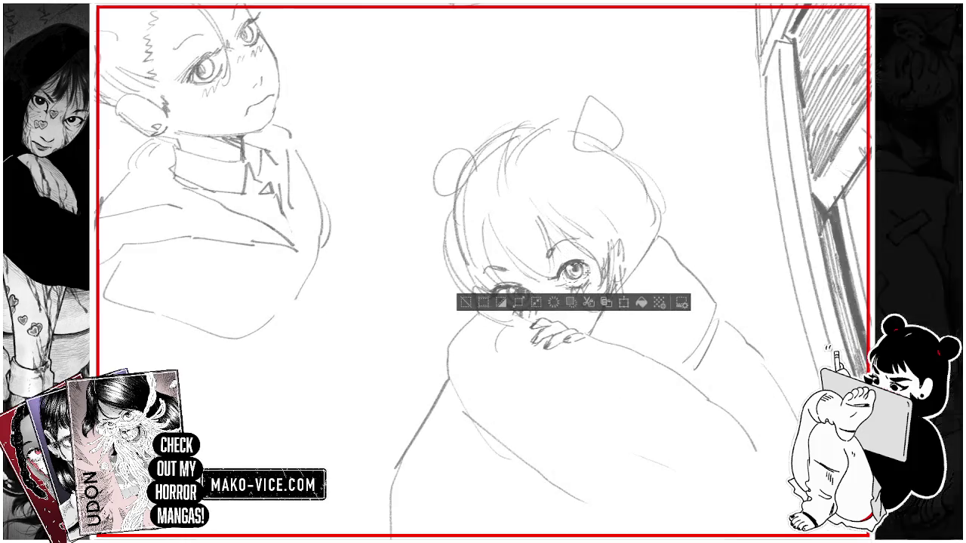
key(ctrl+t)
scroll(575, 279, up, 1)
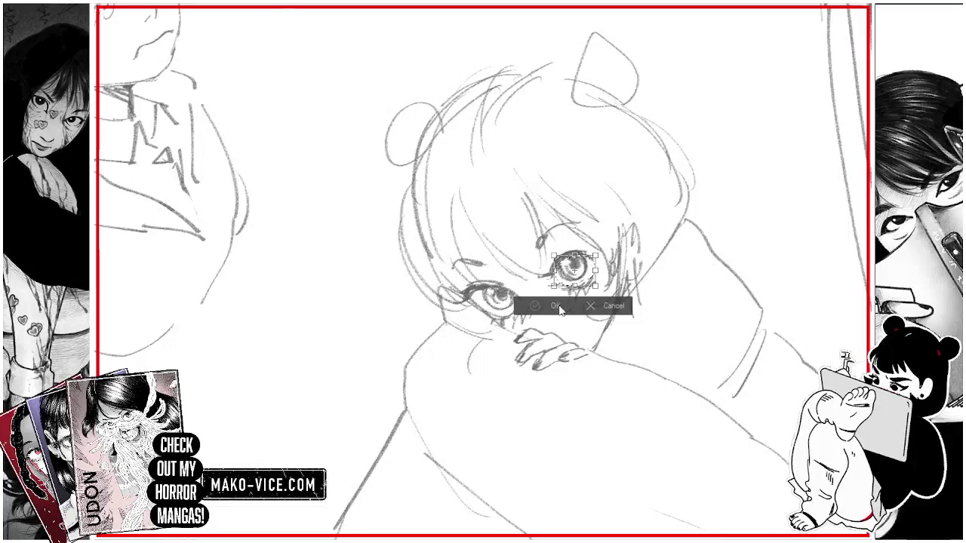
click(556, 306)
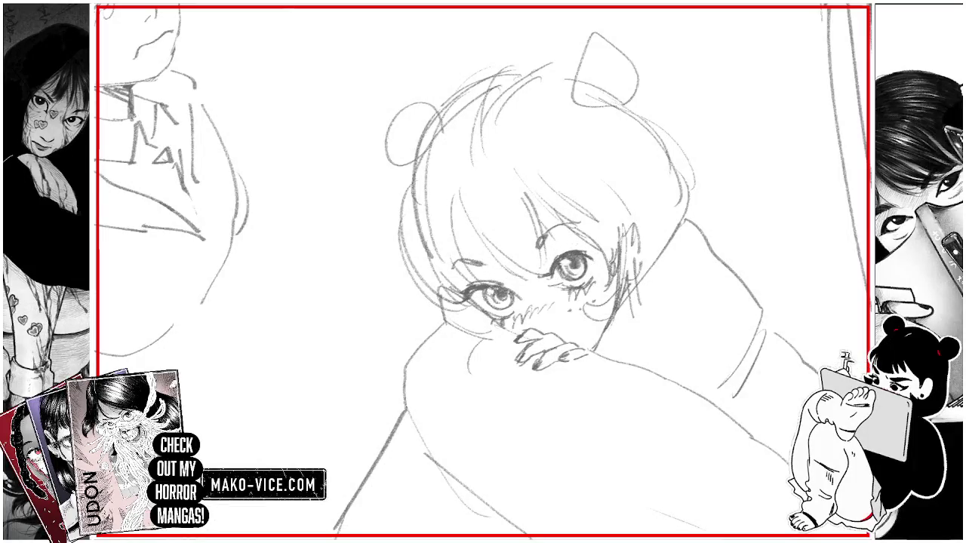
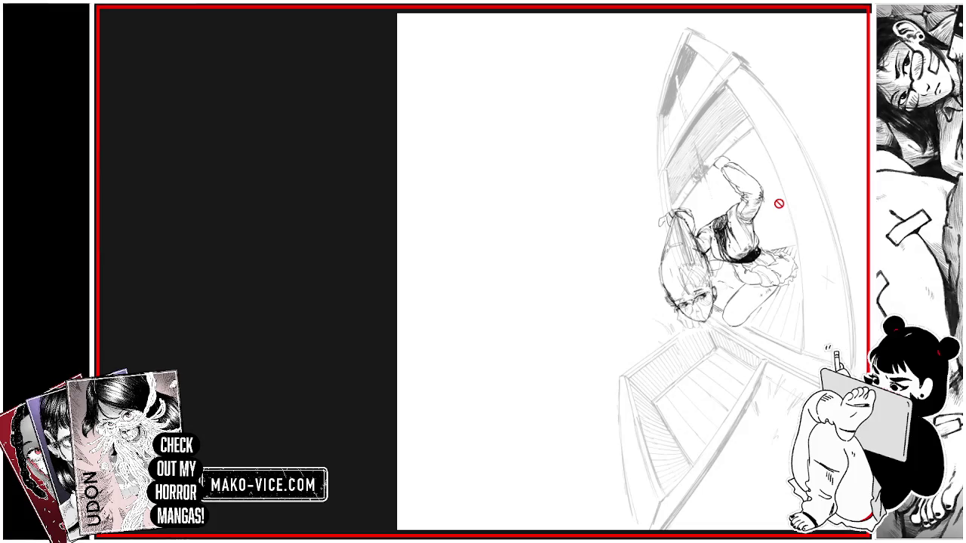
Step: Pan the canvas so only blank white paper shows for the new drawing
drag(626, 271, 612, 266)
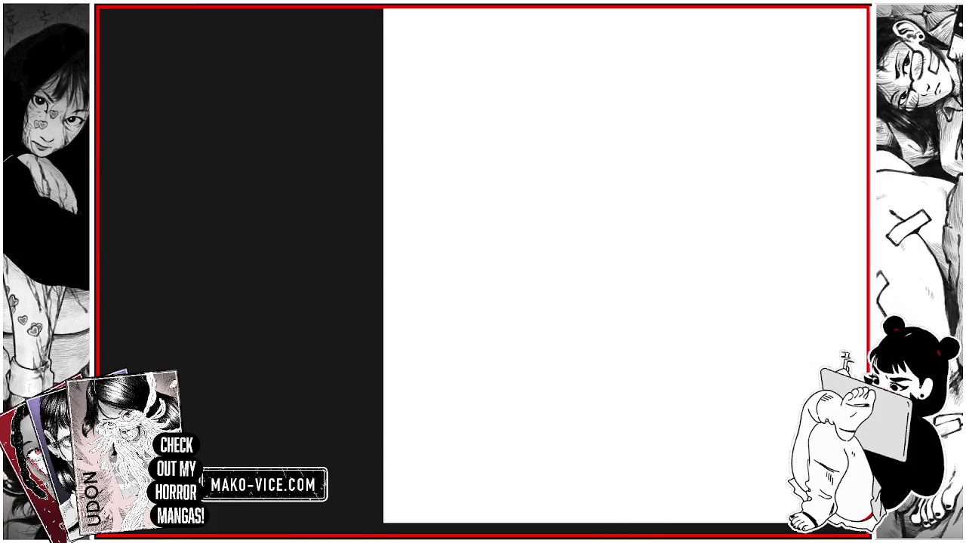
drag(453, 154, 480, 241)
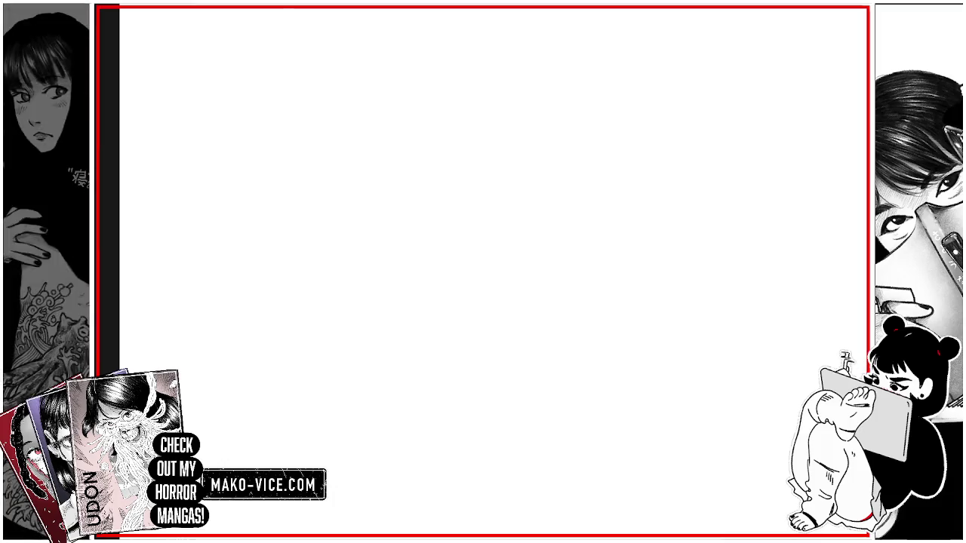
Step: Sketch the oval head outline near the canvas centre
mouse_move(446, 198)
mouse_down()
mouse_move(484, 267)
mouse_move(516, 277)
mouse_move(528, 255)
mouse_up()
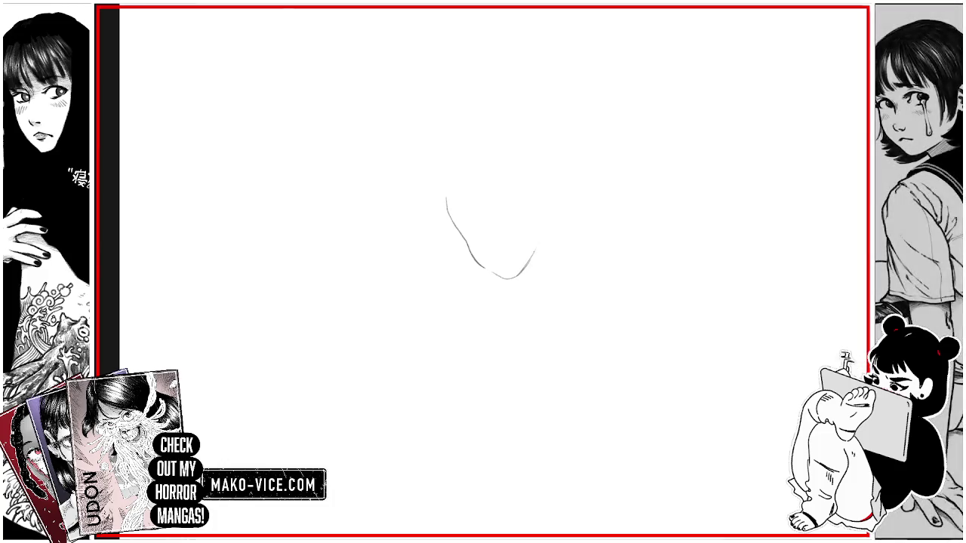
drag(534, 253, 541, 213)
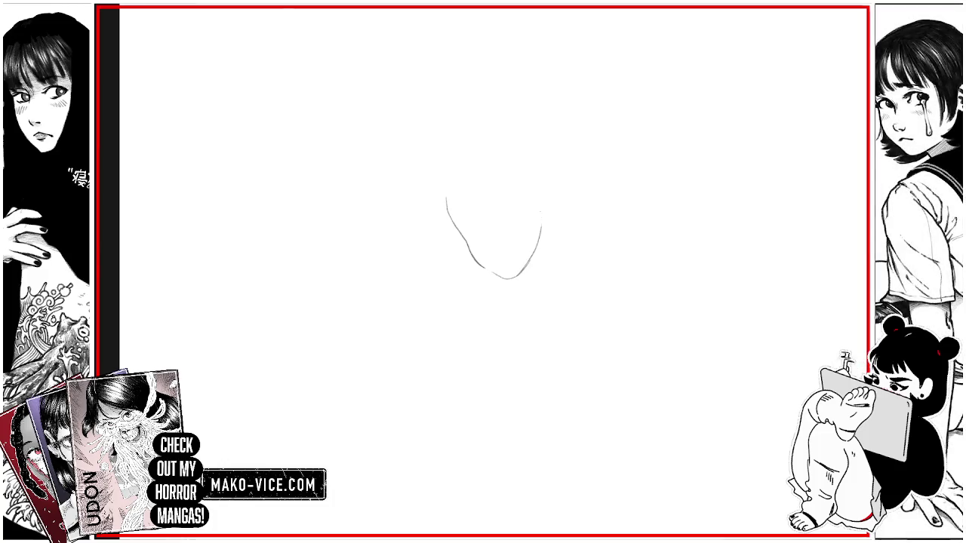
mouse_move(447, 227)
mouse_down()
mouse_move(452, 172)
mouse_move(541, 193)
mouse_up()
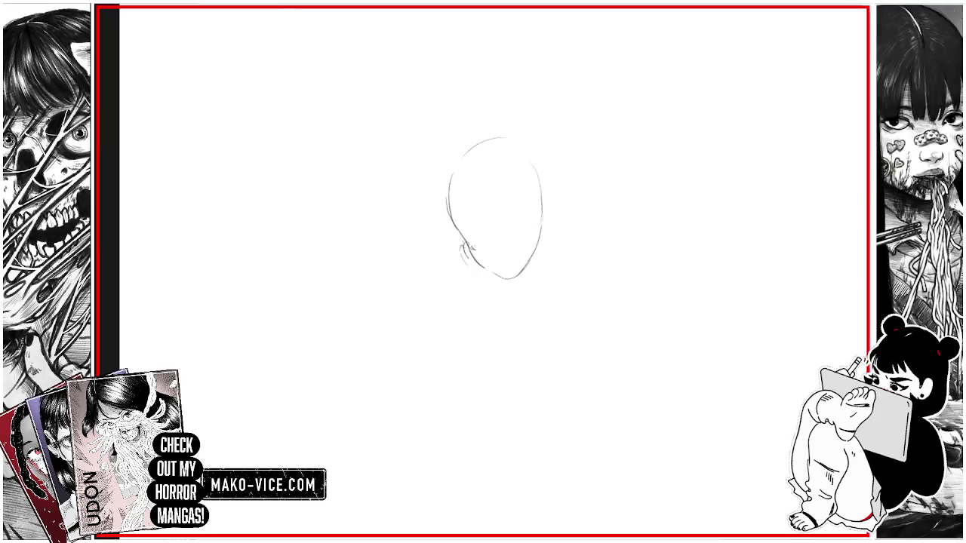
Step: Rough in the hands and gas mask below the chin, undoing a stray jaw stroke
mouse_move(475, 248)
mouse_down()
mouse_move(507, 242)
mouse_move(477, 262)
mouse_move(504, 263)
mouse_move(498, 290)
mouse_up()
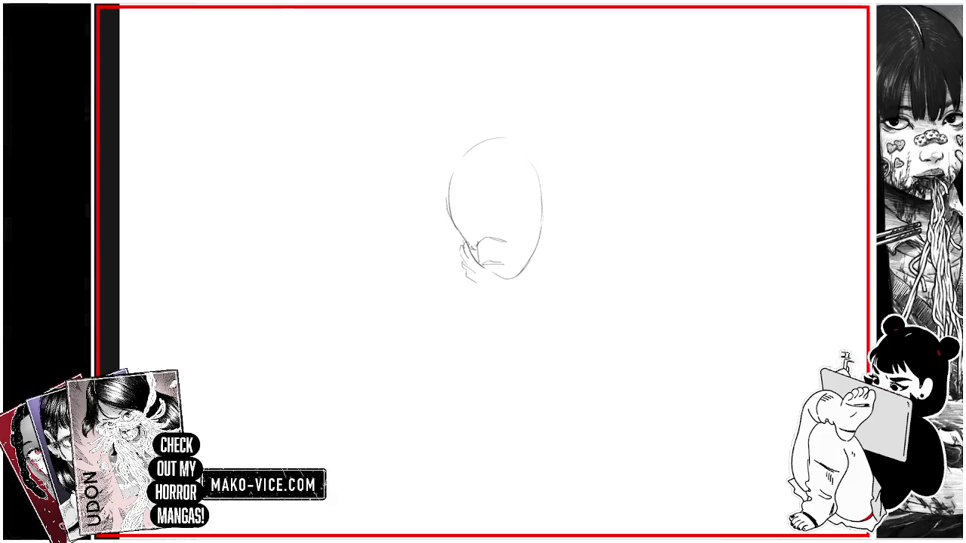
mouse_move(474, 273)
mouse_down()
mouse_move(500, 291)
mouse_move(528, 286)
mouse_move(513, 282)
mouse_move(532, 257)
mouse_move(469, 250)
mouse_move(510, 282)
mouse_up()
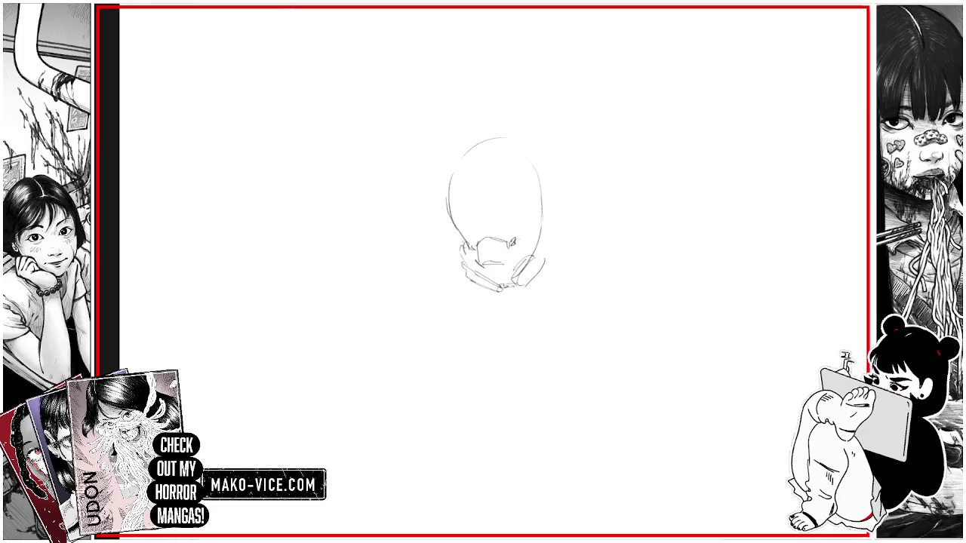
mouse_move(516, 243)
mouse_down()
mouse_move(528, 231)
mouse_move(551, 234)
mouse_up()
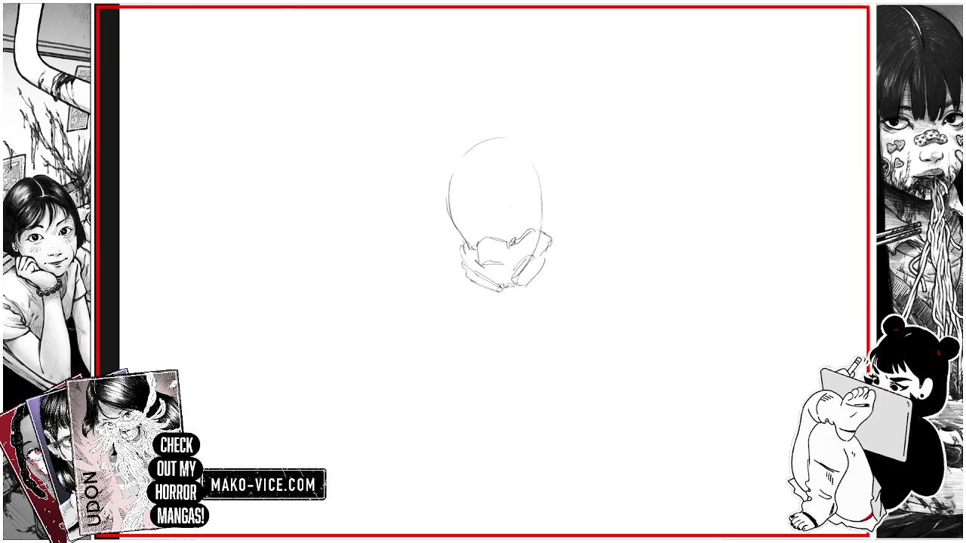
mouse_move(528, 284)
mouse_down()
mouse_move(547, 269)
mouse_move(550, 249)
mouse_up()
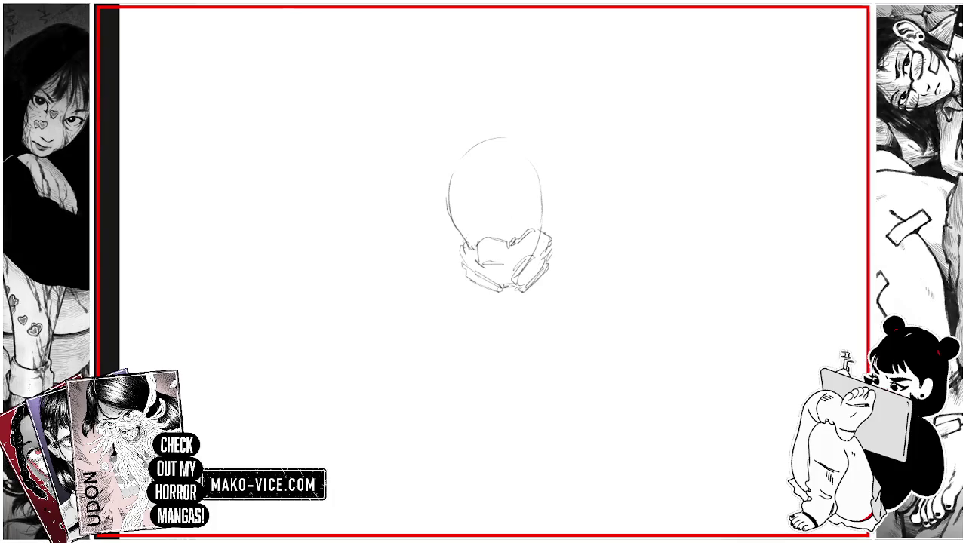
drag(463, 242, 475, 232)
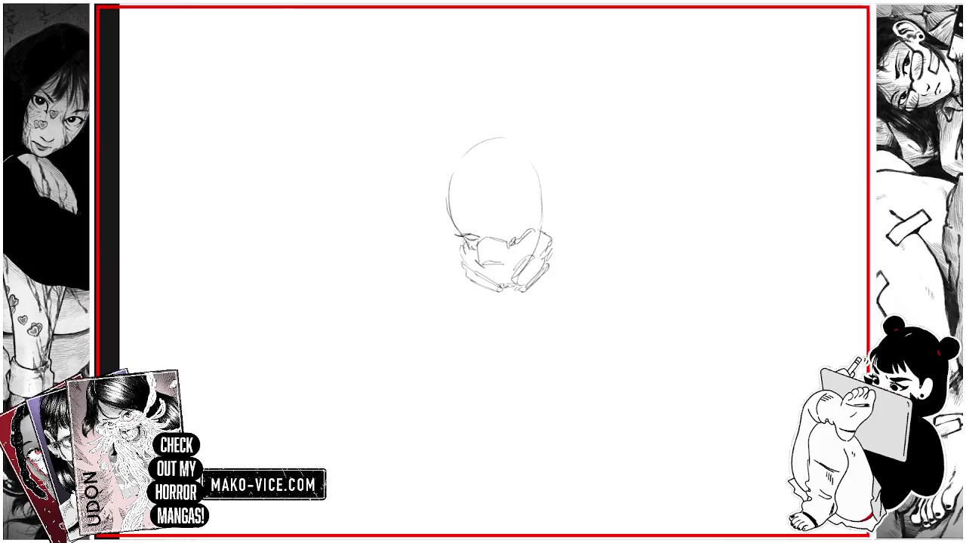
drag(454, 249, 466, 244)
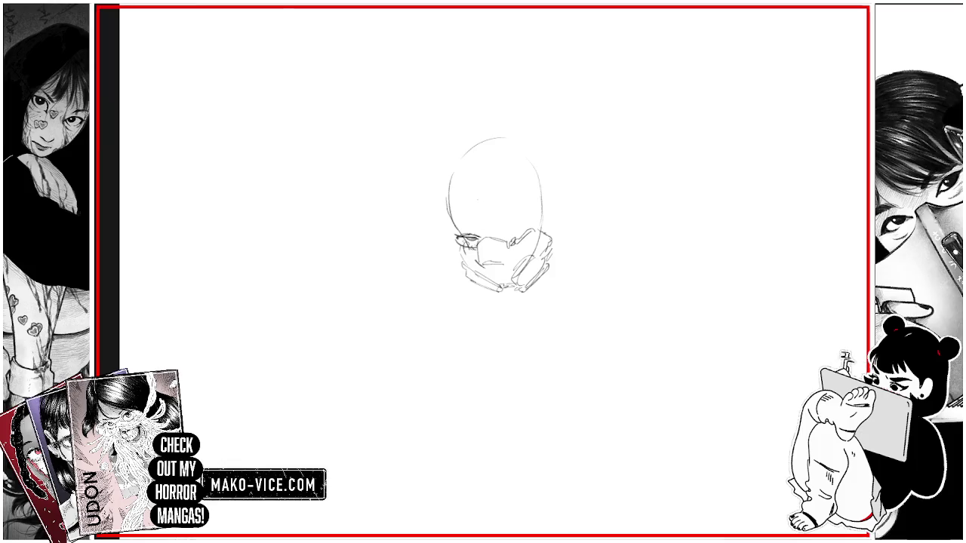
key(ctrl+z)
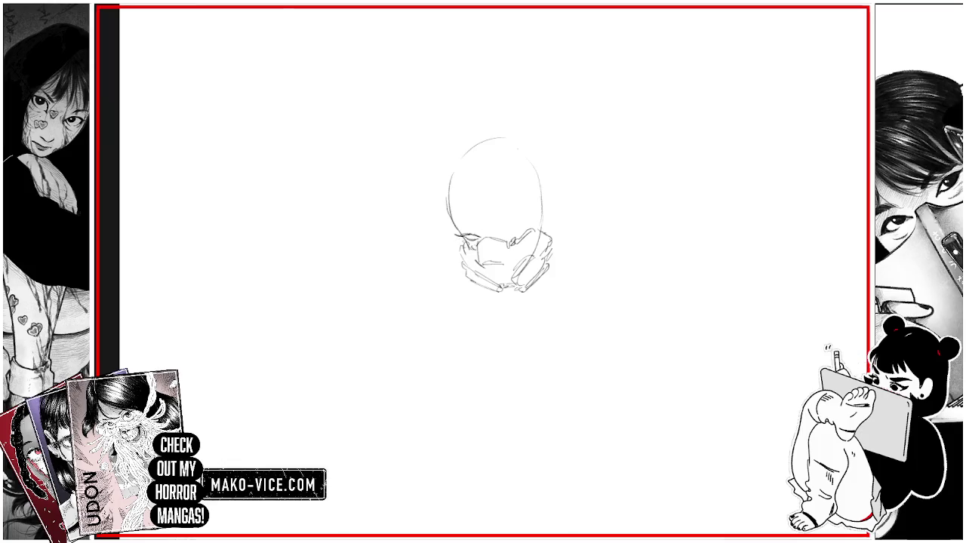
Step: Draw the mask's top edge, the nose, the eye line and the forehead fringe
mouse_move(510, 236)
mouse_down()
mouse_move(534, 227)
mouse_move(528, 232)
mouse_move(536, 211)
mouse_up()
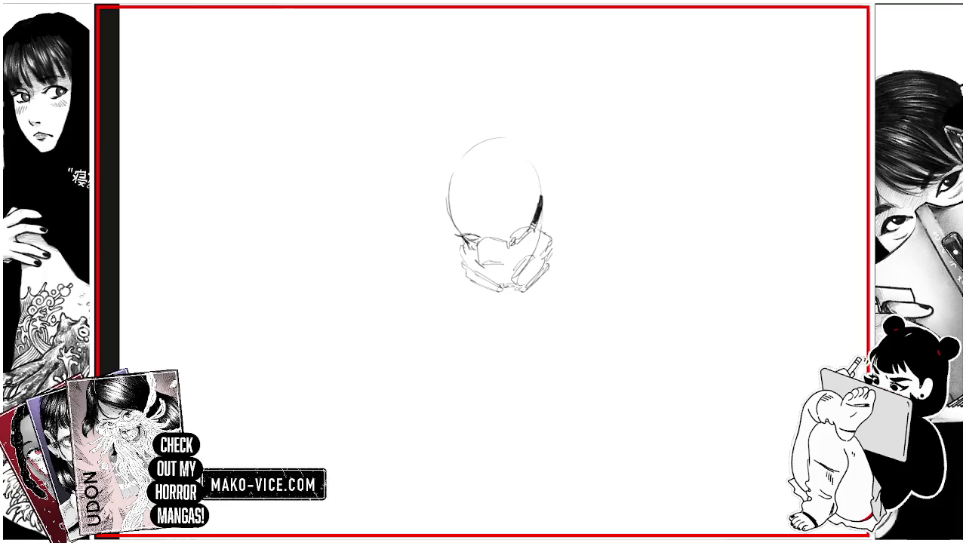
mouse_move(497, 226)
mouse_down()
mouse_move(507, 235)
mouse_move(513, 225)
mouse_move(512, 235)
mouse_up()
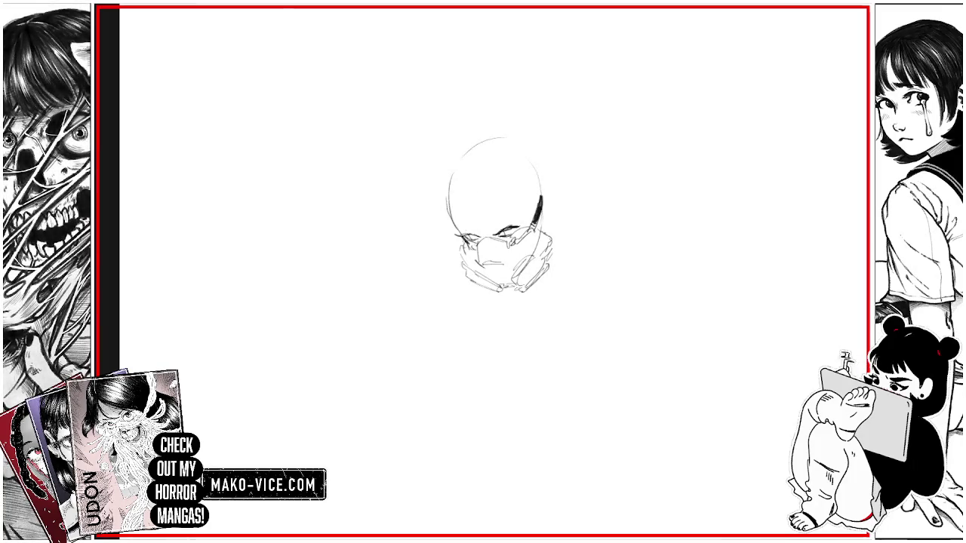
drag(459, 231, 510, 221)
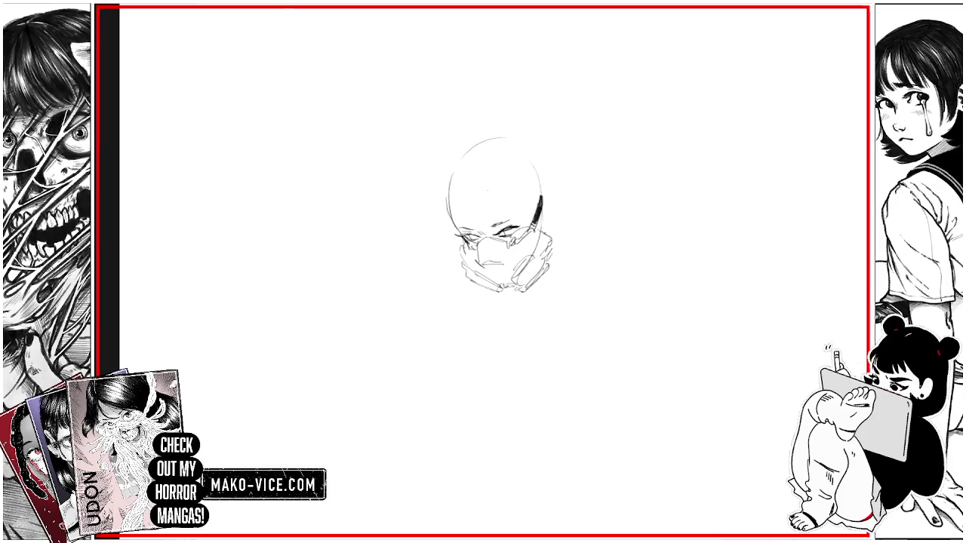
drag(462, 191, 484, 223)
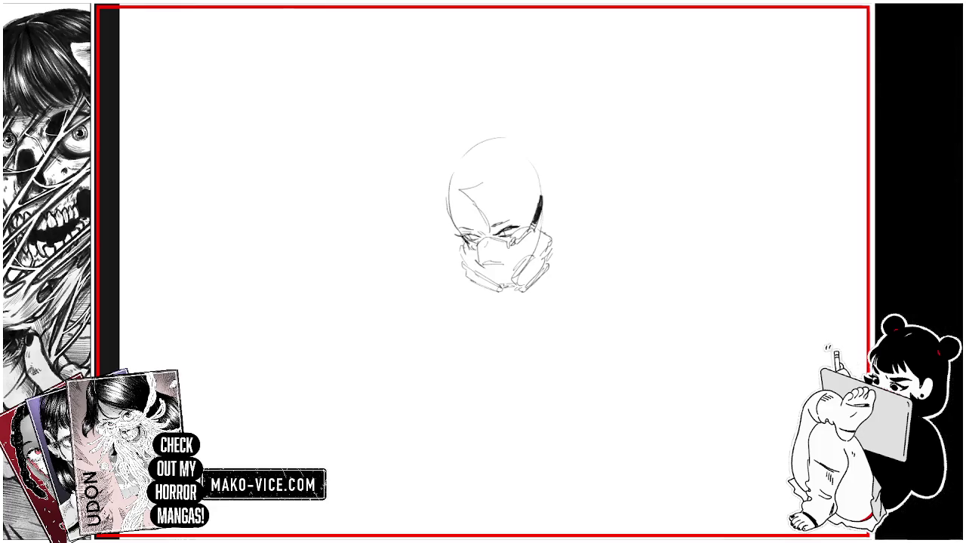
mouse_move(481, 184)
mouse_down()
mouse_move(528, 219)
mouse_move(555, 219)
mouse_up()
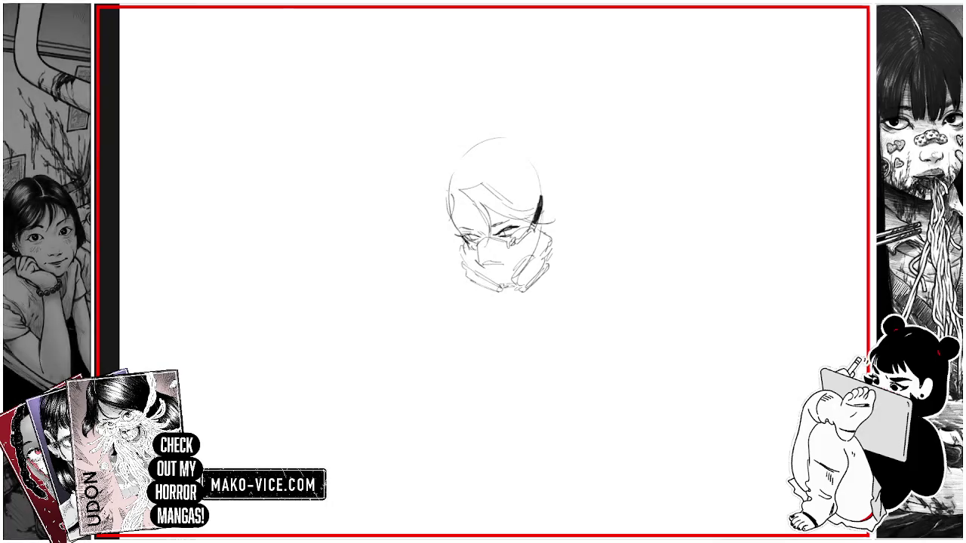
Step: Sketch hair down both sides of the face and arching over the crown
drag(445, 222, 447, 257)
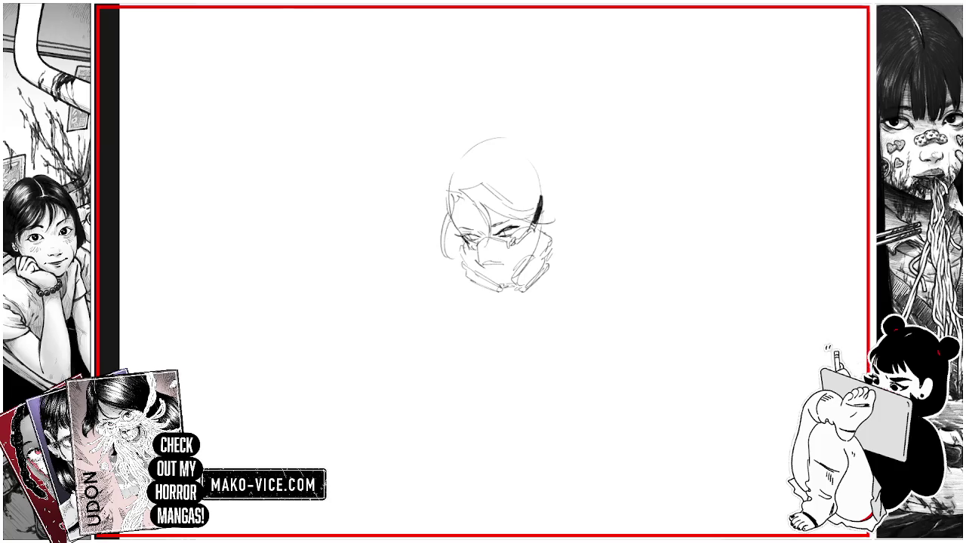
drag(441, 199, 450, 247)
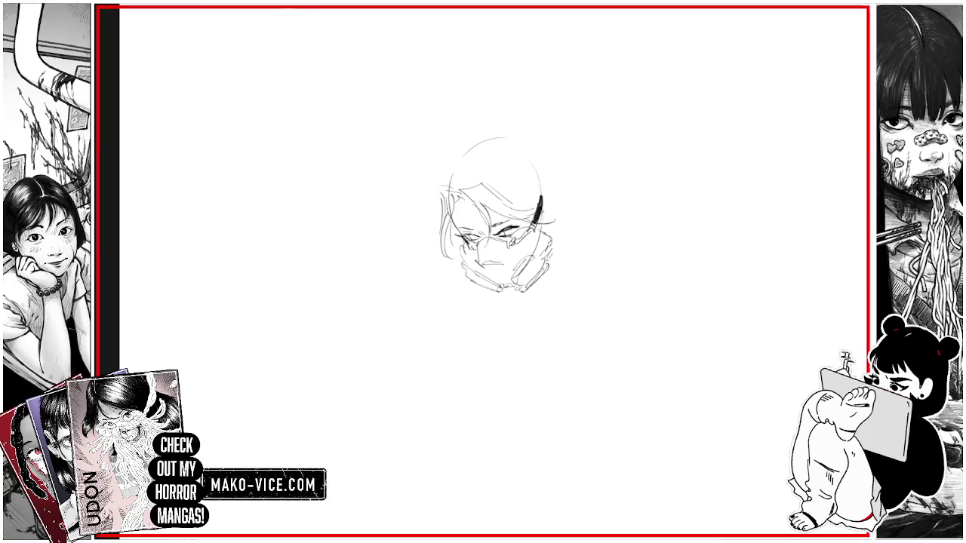
drag(467, 172, 457, 183)
drag(479, 150, 465, 173)
mouse_move(486, 143)
mouse_down()
mouse_move(466, 176)
mouse_move(536, 176)
mouse_move(560, 199)
mouse_move(579, 198)
mouse_up()
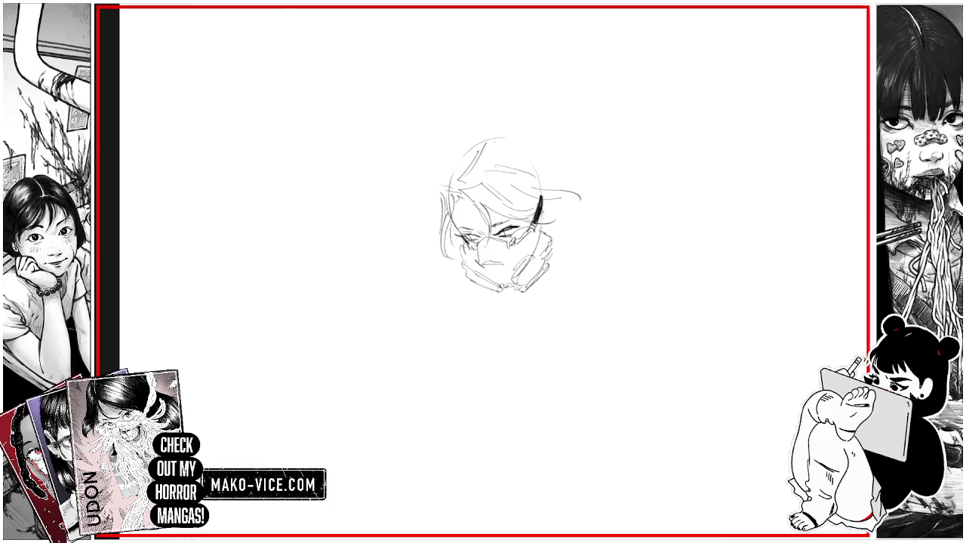
mouse_move(485, 146)
mouse_down()
mouse_move(503, 138)
mouse_move(559, 178)
mouse_move(448, 181)
mouse_up()
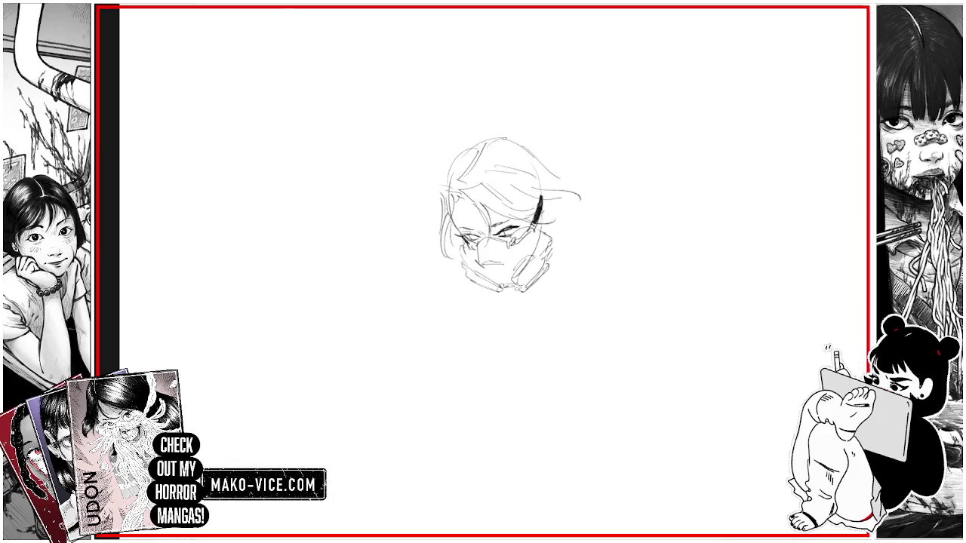
mouse_move(454, 236)
mouse_down()
mouse_move(435, 289)
mouse_move(462, 293)
mouse_up()
mouse_move(560, 249)
mouse_down()
mouse_move(570, 277)
mouse_move(580, 258)
mouse_up()
Step: Detail the respirator filter and sweep long hair strands out to the right
drag(474, 240, 510, 249)
drag(480, 256, 521, 281)
drag(558, 181, 614, 257)
drag(573, 196, 604, 260)
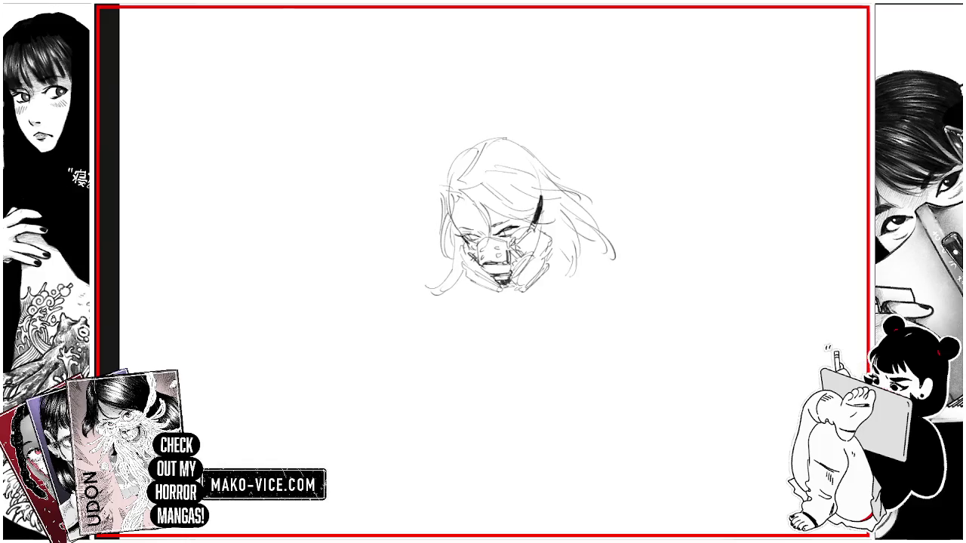
Step: Sketch both shoulder lines and a collar under the masked head, undoing stray strokes
drag(438, 302, 469, 295)
key(ctrl+z)
drag(532, 272, 534, 286)
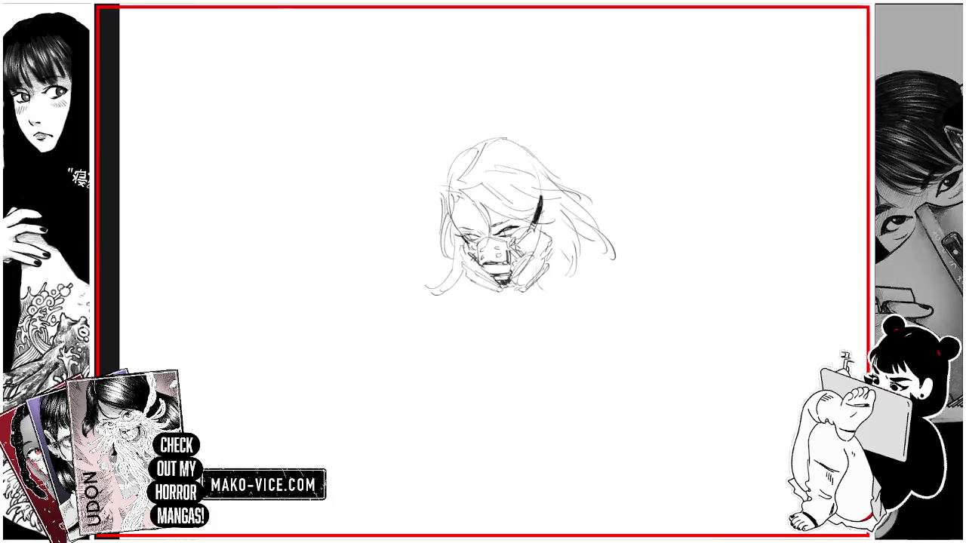
mouse_move(537, 288)
mouse_down()
mouse_move(601, 317)
mouse_move(606, 334)
mouse_up()
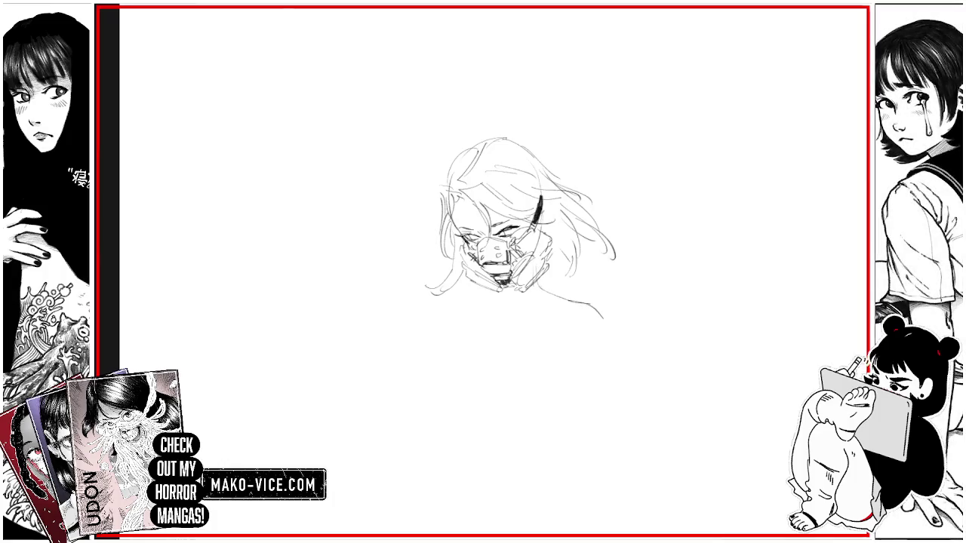
drag(431, 298, 415, 316)
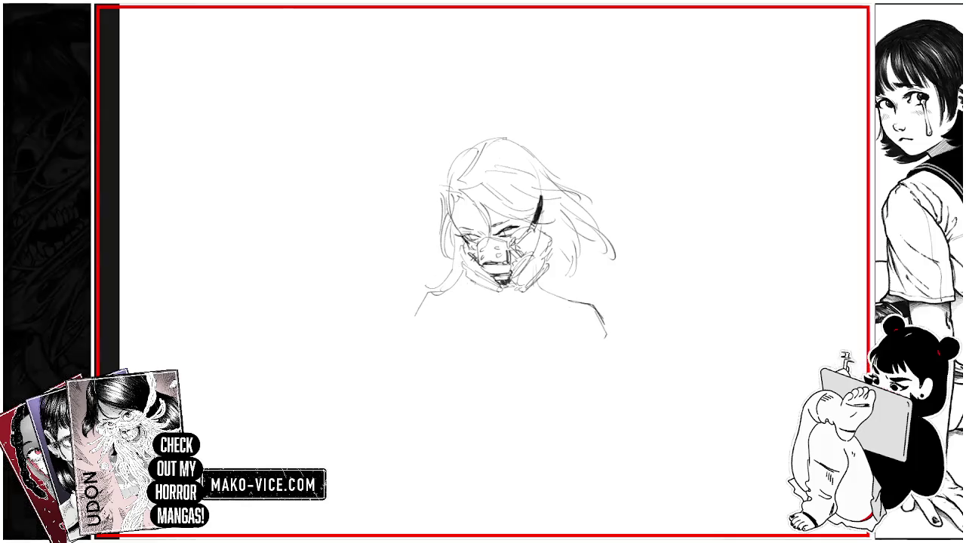
mouse_move(440, 292)
mouse_down()
mouse_move(489, 293)
mouse_move(531, 311)
mouse_up()
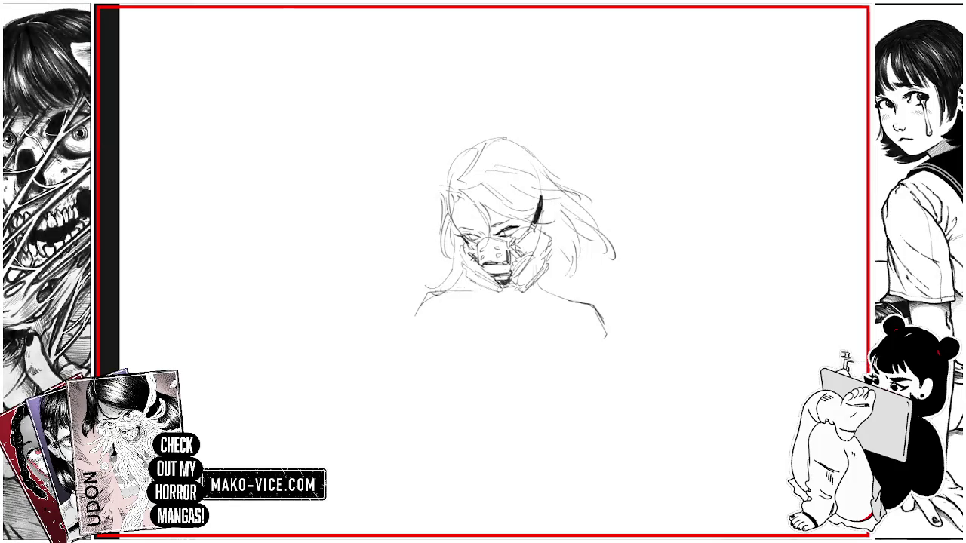
mouse_move(430, 305)
mouse_down()
mouse_move(461, 359)
mouse_move(519, 366)
mouse_move(585, 356)
mouse_move(596, 306)
mouse_move(595, 320)
mouse_move(573, 302)
mouse_move(590, 314)
mouse_up()
key(ctrl+z)
key(ctrl+z)
Step: Rough in the torso below the shoulders, then pan the bust to the left
mouse_move(433, 306)
mouse_down()
mouse_move(456, 339)
mouse_move(449, 306)
mouse_up()
mouse_move(525, 430)
mouse_down()
mouse_move(492, 412)
mouse_move(532, 373)
mouse_up()
drag(540, 372, 538, 435)
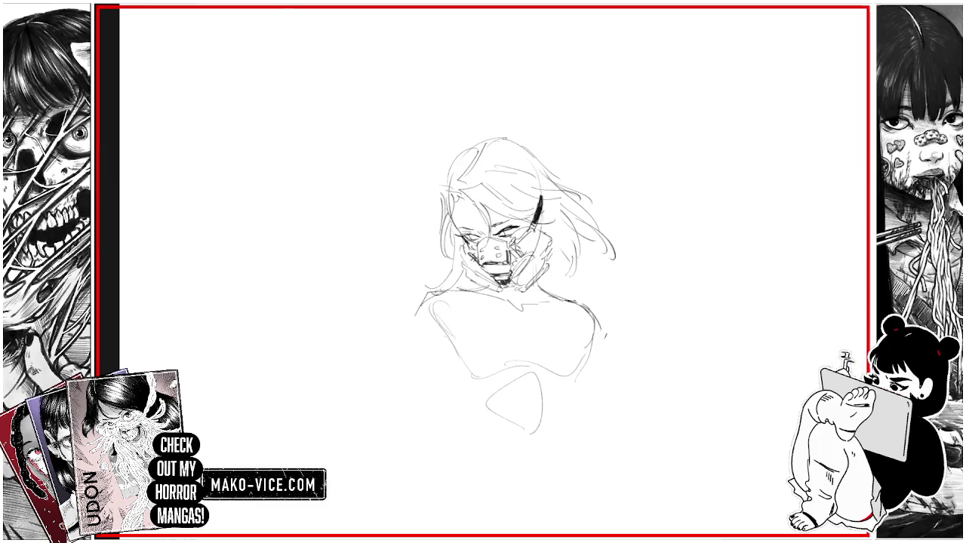
mouse_move(424, 334)
mouse_down()
mouse_move(453, 310)
mouse_move(452, 342)
mouse_up()
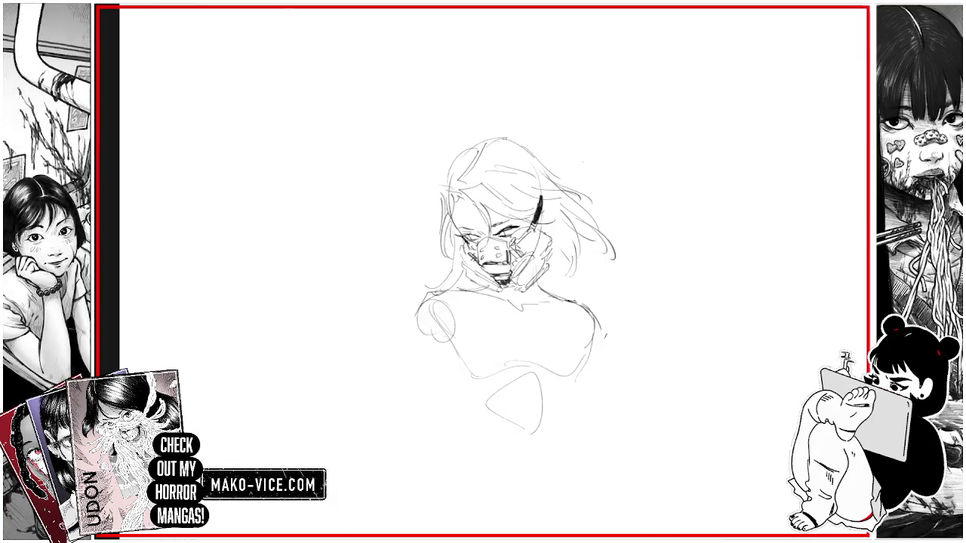
mouse_move(517, 287)
mouse_down()
mouse_move(256, 243)
mouse_move(241, 373)
mouse_move(227, 302)
mouse_up()
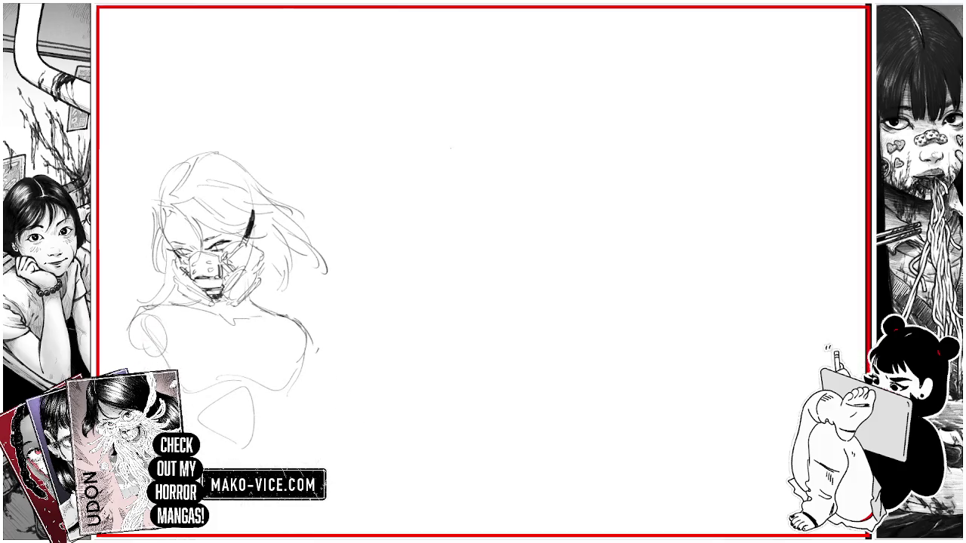
Step: Sketch a second head tilted upward in profile, with chin, jaw and skull arc
drag(460, 126, 471, 119)
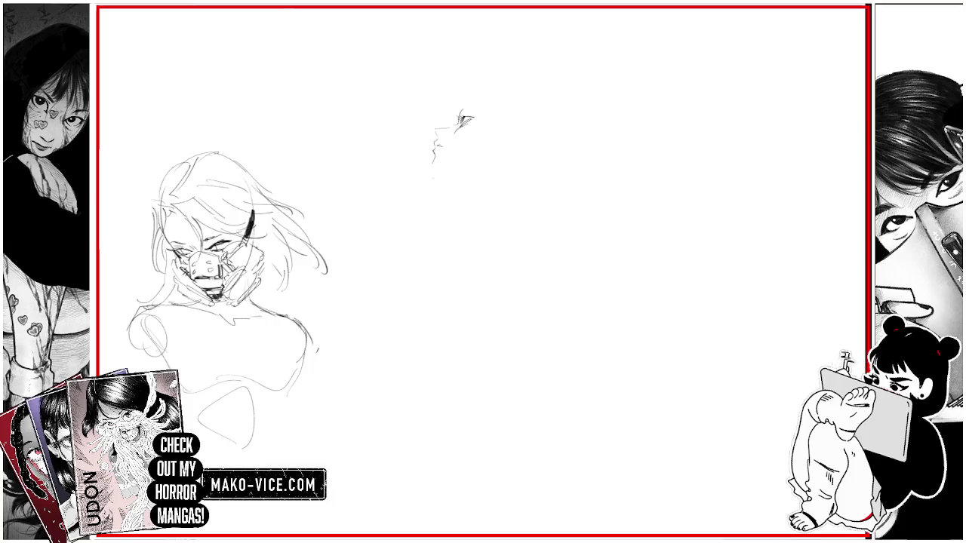
mouse_move(435, 175)
mouse_down()
mouse_move(463, 186)
mouse_move(477, 226)
mouse_move(513, 186)
mouse_move(513, 199)
mouse_move(479, 228)
mouse_up()
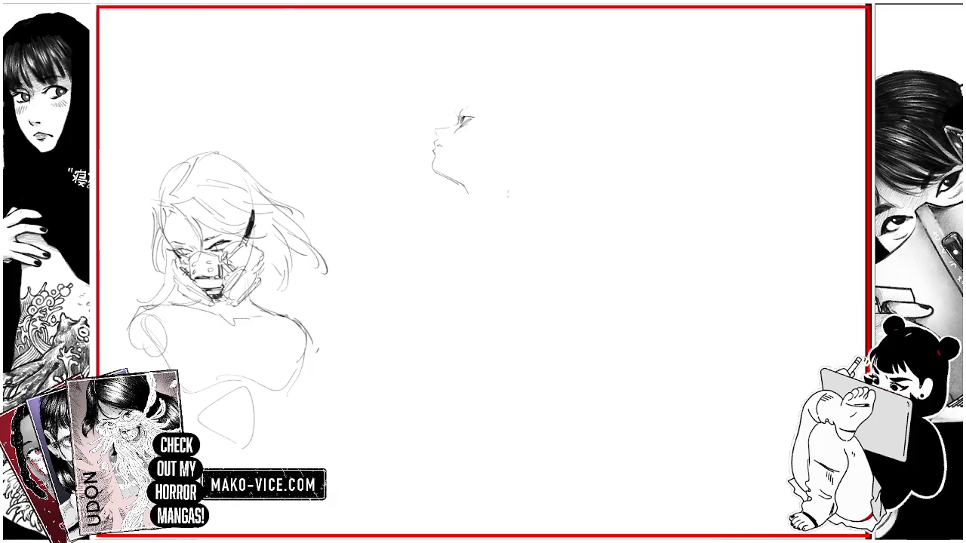
mouse_move(436, 112)
mouse_down()
mouse_move(466, 75)
mouse_move(554, 114)
mouse_up()
drag(463, 92, 454, 101)
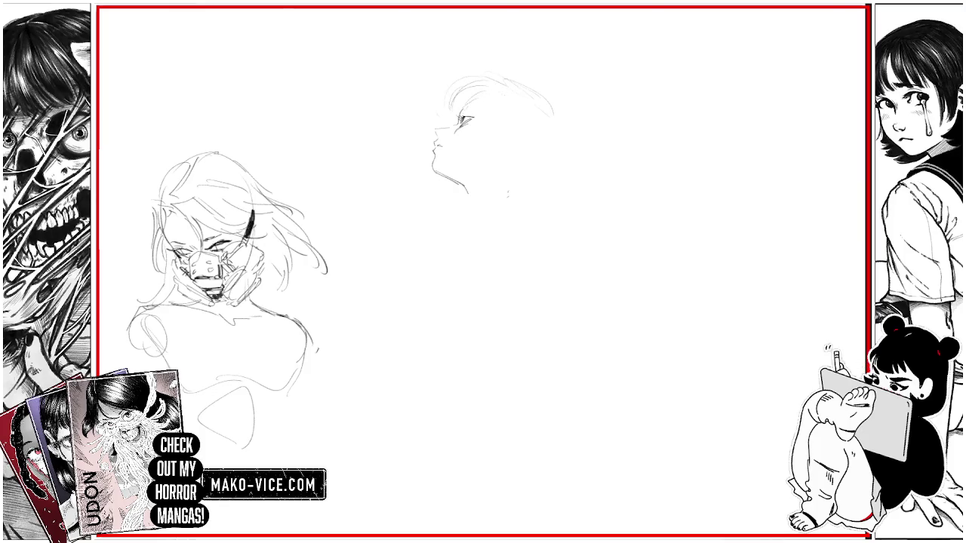
mouse_move(521, 93)
mouse_down()
mouse_move(546, 114)
mouse_move(556, 155)
mouse_up()
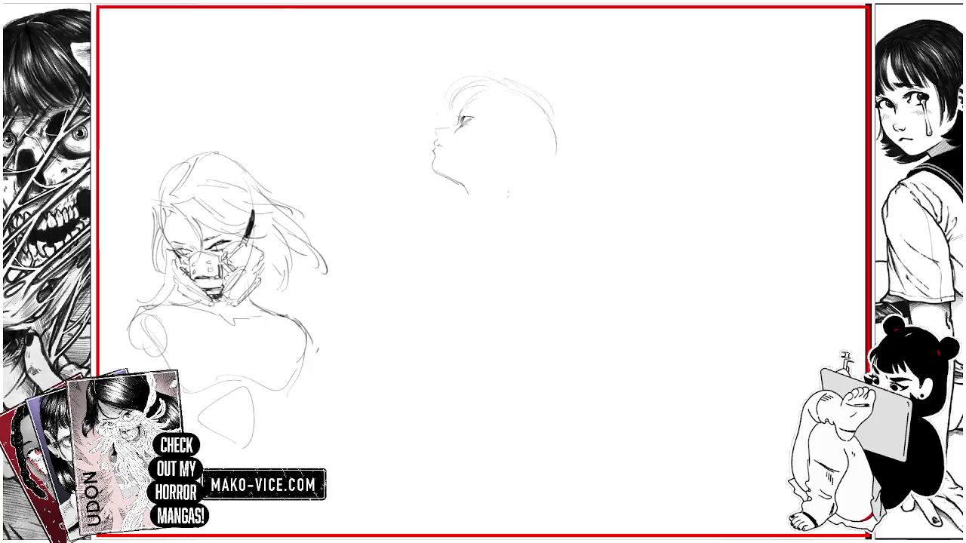
Step: Draw the upturned head's neck and right shoulder
mouse_move(510, 198)
mouse_down()
mouse_move(498, 218)
mouse_move(482, 202)
mouse_up()
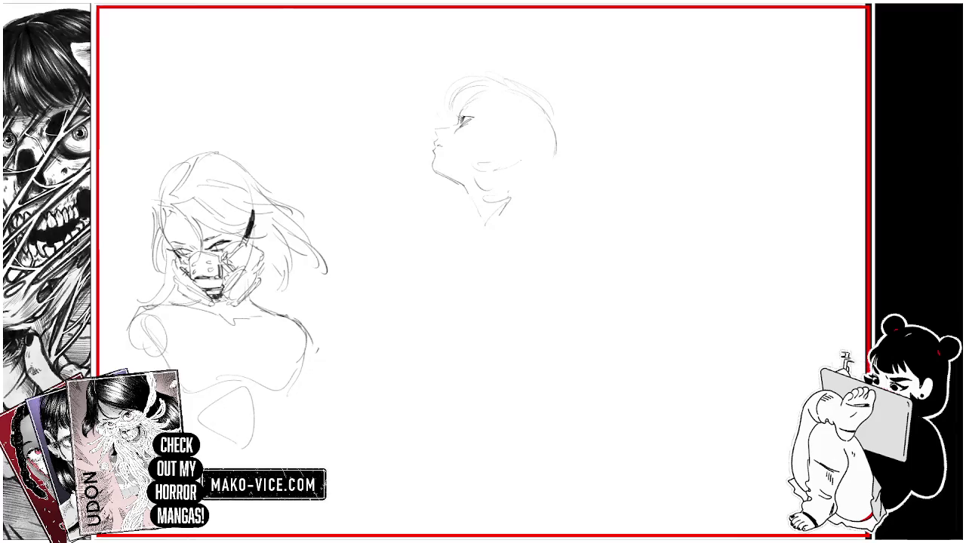
mouse_move(549, 158)
mouse_down()
mouse_move(537, 185)
mouse_move(558, 178)
mouse_up()
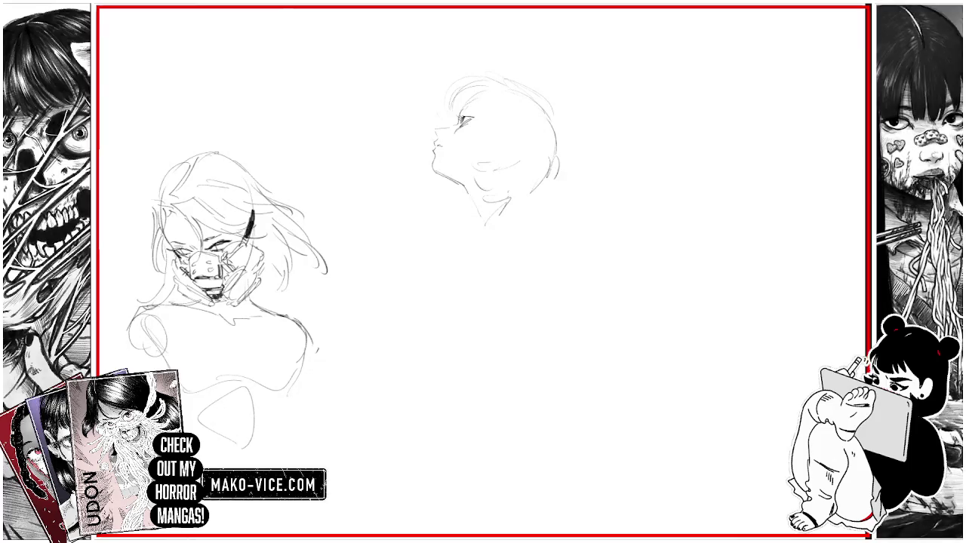
drag(455, 201, 459, 245)
drag(501, 218, 495, 240)
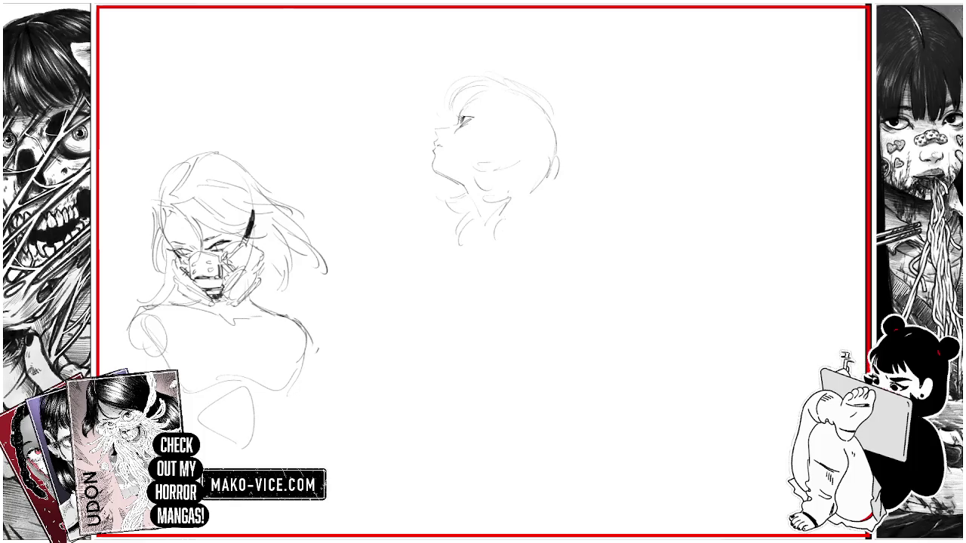
drag(528, 195, 563, 219)
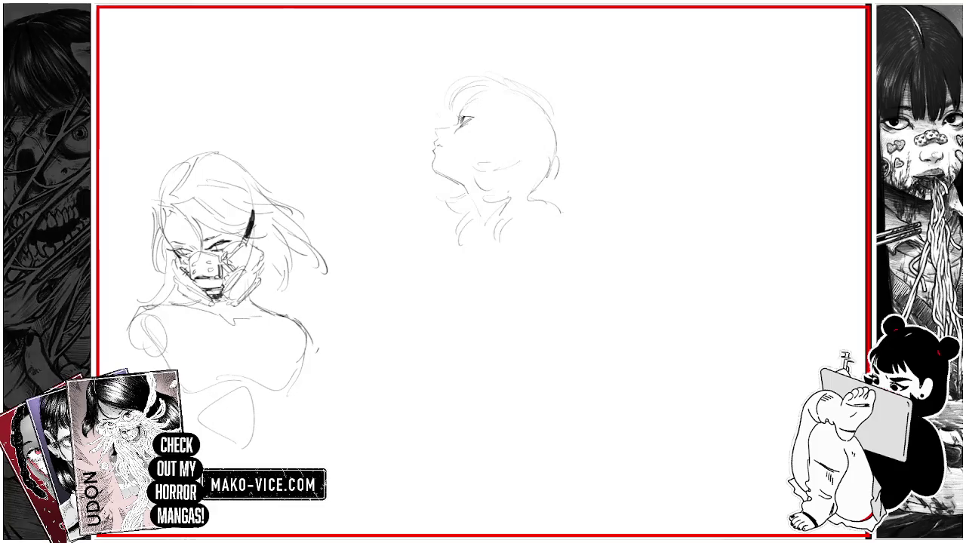
drag(563, 150, 560, 178)
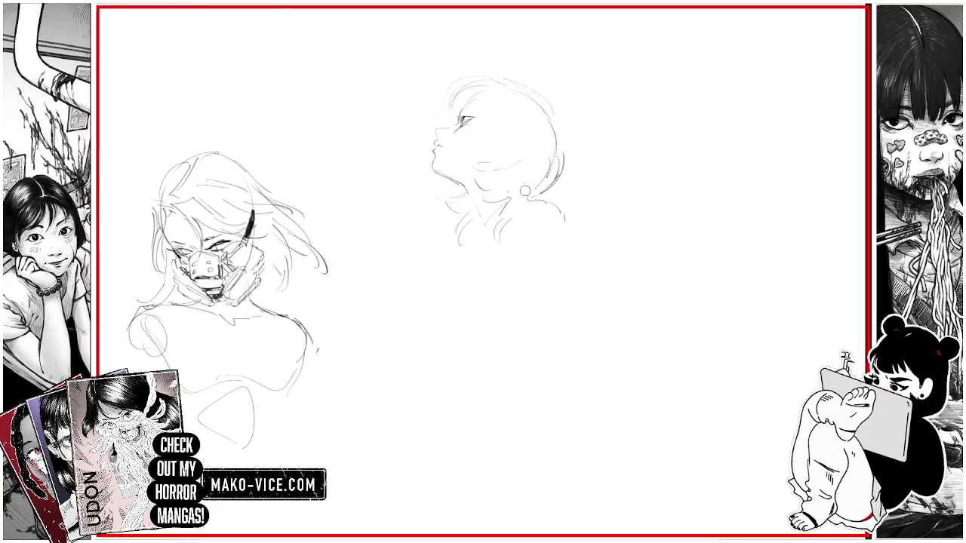
drag(511, 200, 555, 183)
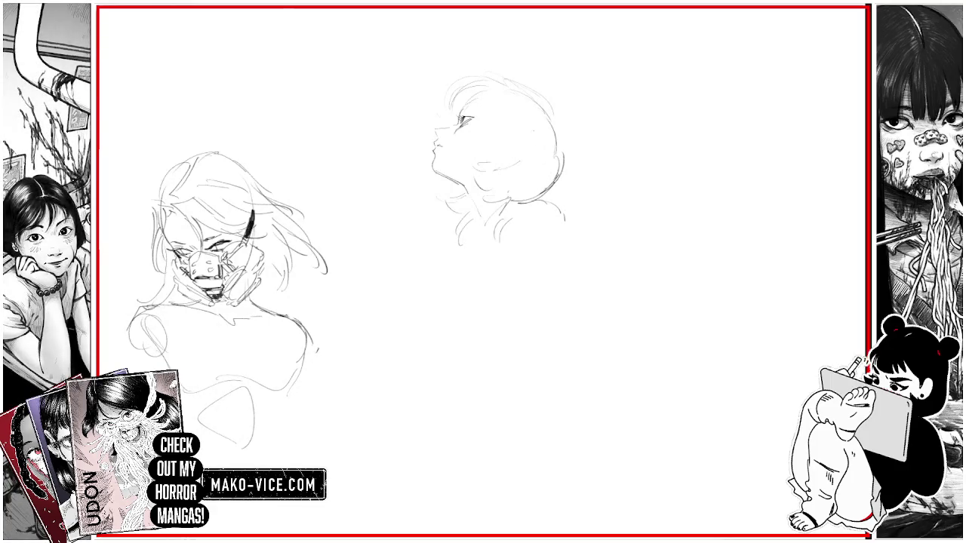
Step: Mark the eye and brow, refine the head outline, and lasso the eye area
drag(459, 114, 477, 93)
mouse_move(540, 104)
mouse_down()
mouse_move(569, 144)
mouse_move(558, 162)
mouse_move(560, 121)
mouse_move(573, 151)
mouse_move(564, 169)
mouse_up()
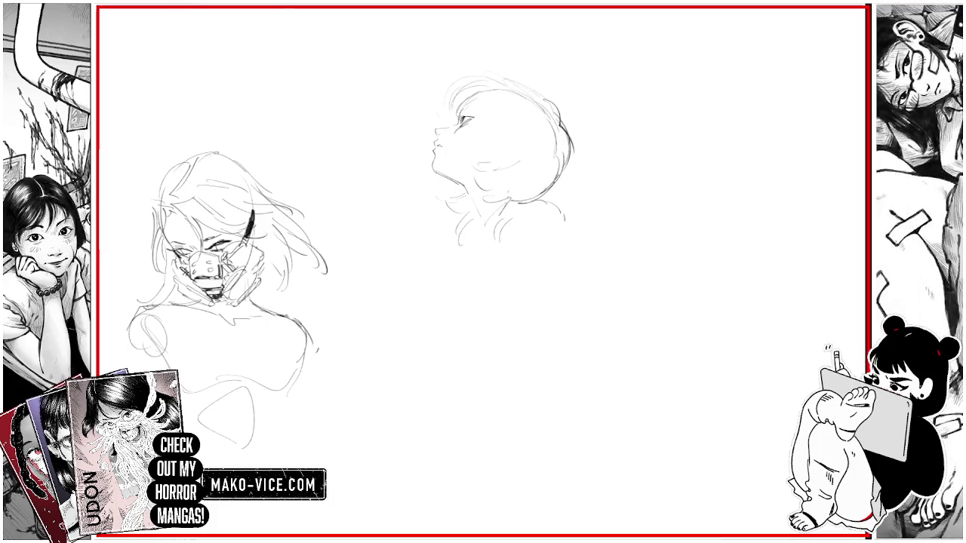
mouse_move(471, 107)
mouse_down()
mouse_move(478, 115)
mouse_move(453, 136)
mouse_move(457, 116)
mouse_up()
mouse_move(453, 113)
mouse_down()
mouse_move(470, 101)
mouse_move(483, 140)
mouse_up()
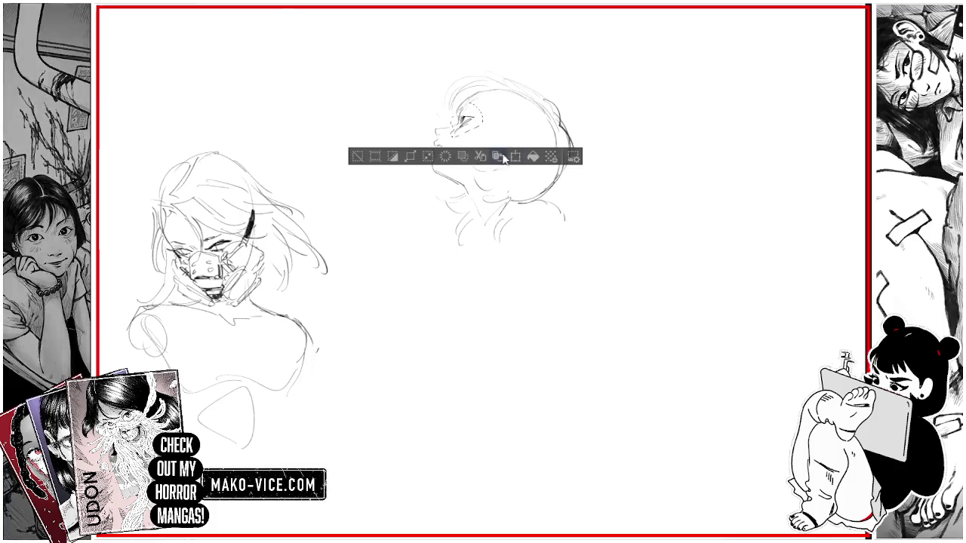
Step: Transform the eye-area selection, then add ear, chin and shoulder lines, undoing a stray curl
key(ctrl+t)
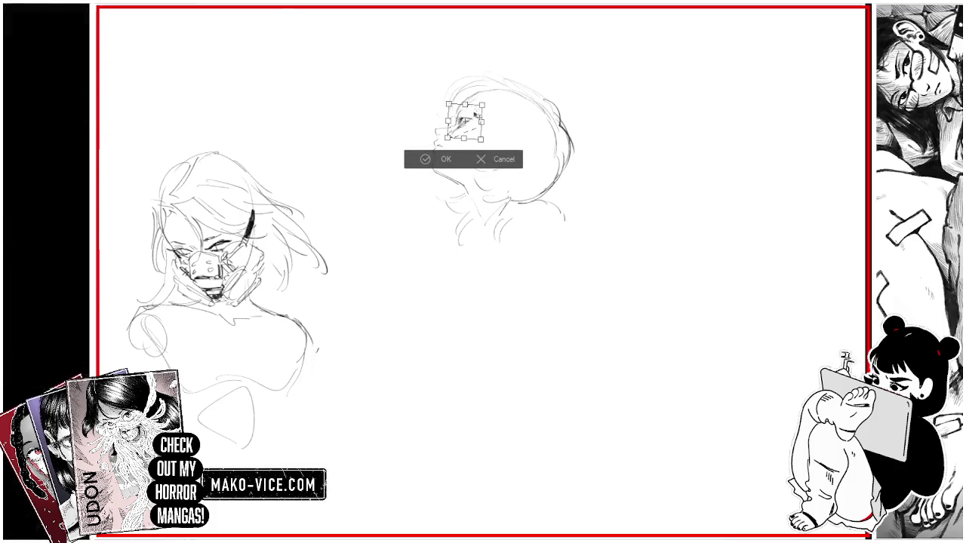
click(427, 159)
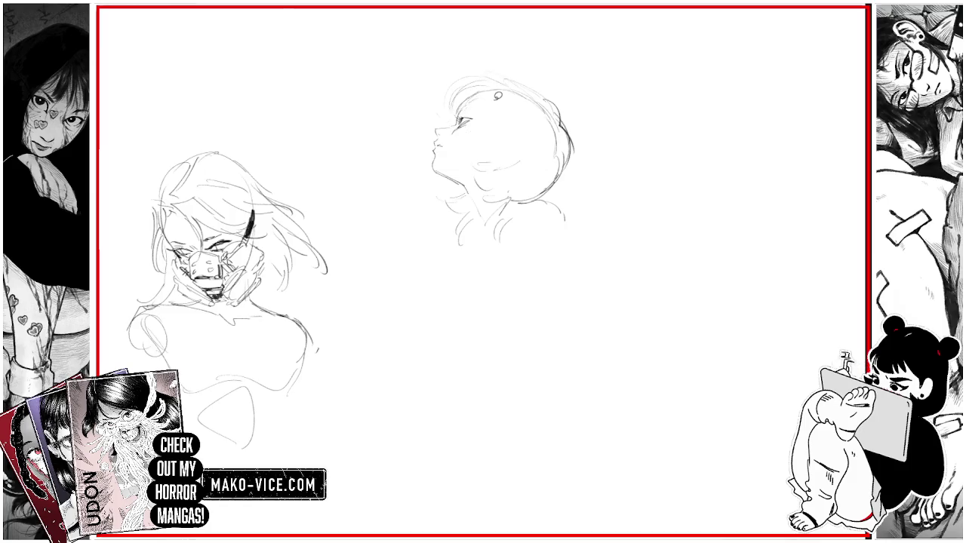
mouse_move(503, 117)
mouse_down()
mouse_move(491, 136)
mouse_move(508, 138)
mouse_up()
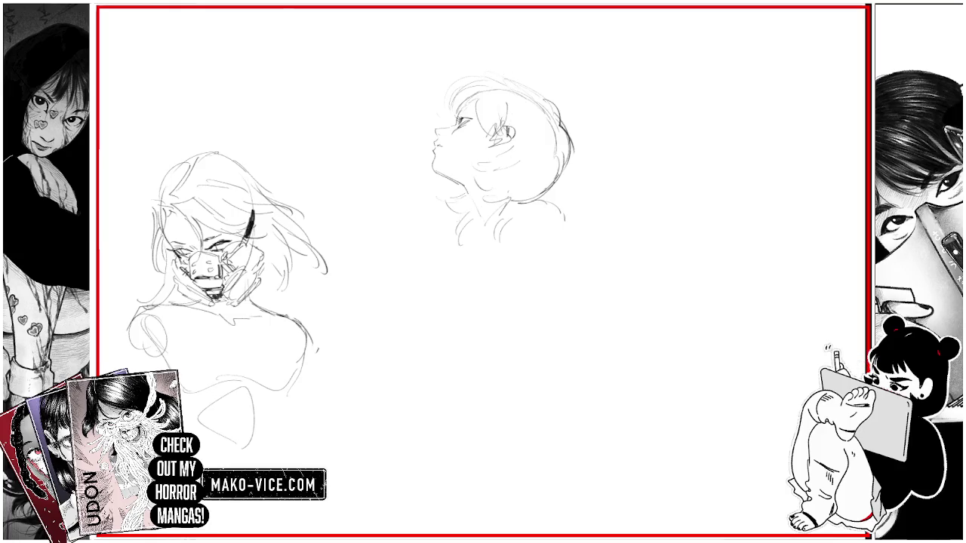
drag(445, 214, 432, 233)
drag(564, 221, 583, 264)
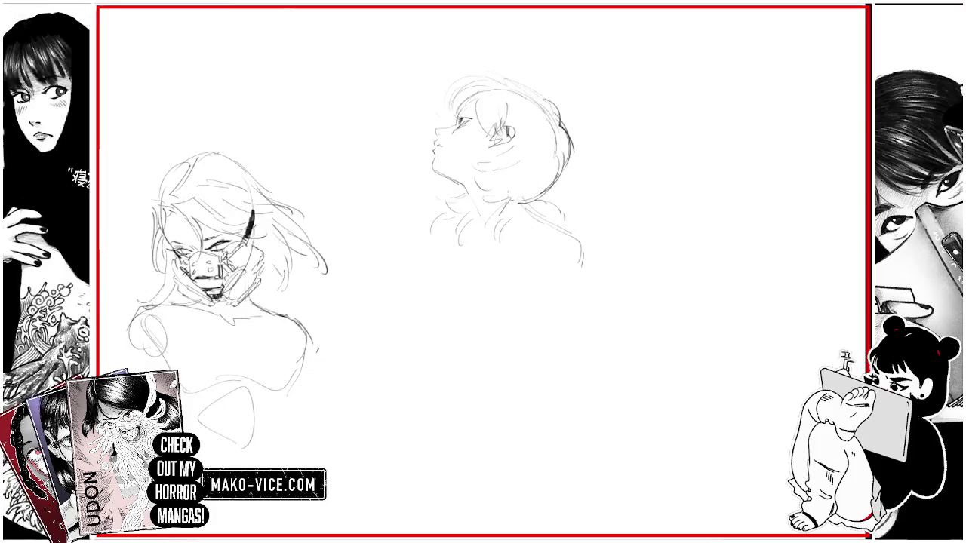
drag(559, 112, 568, 148)
key(ctrl+z)
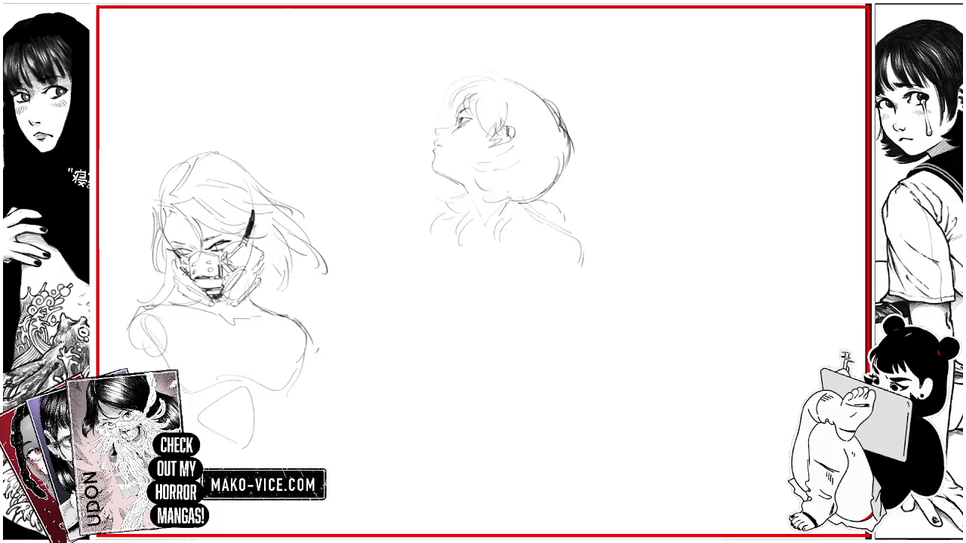
Step: Add hair strokes and glasses, plus a headphone circle and arm line below the chin
mouse_move(462, 94)
mouse_down()
mouse_move(450, 115)
mouse_move(447, 95)
mouse_up()
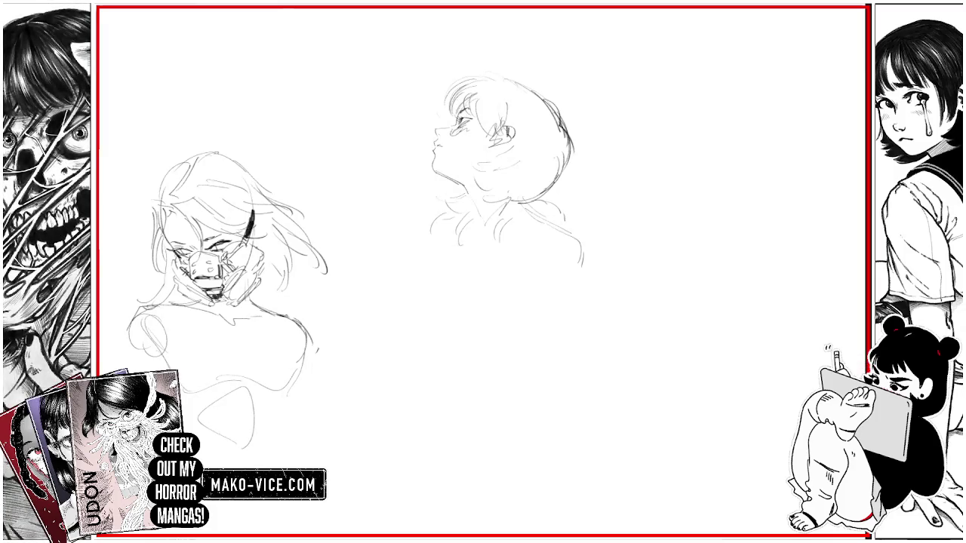
mouse_move(468, 112)
mouse_down()
mouse_move(491, 124)
mouse_move(466, 117)
mouse_up()
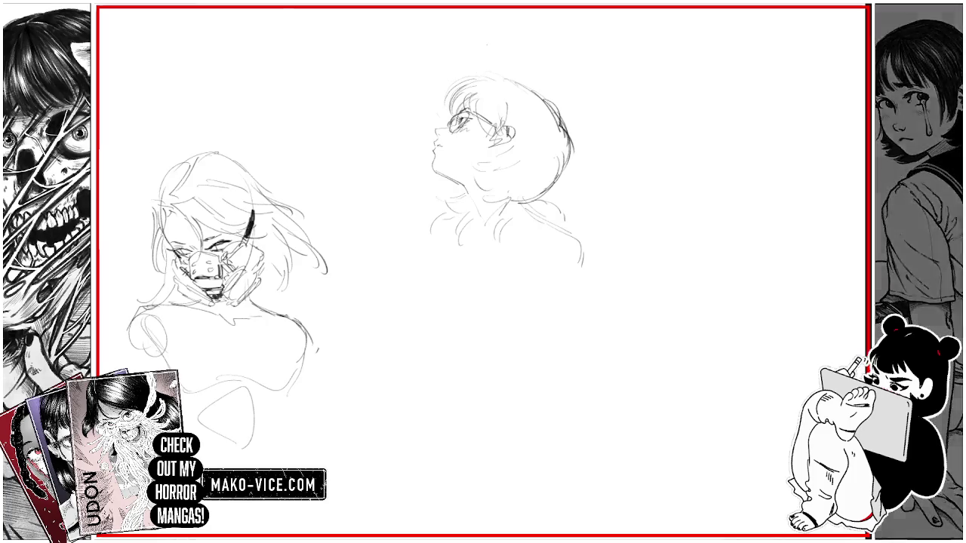
mouse_move(445, 217)
mouse_down()
mouse_move(430, 249)
mouse_move(452, 218)
mouse_move(427, 285)
mouse_up()
drag(430, 252, 425, 312)
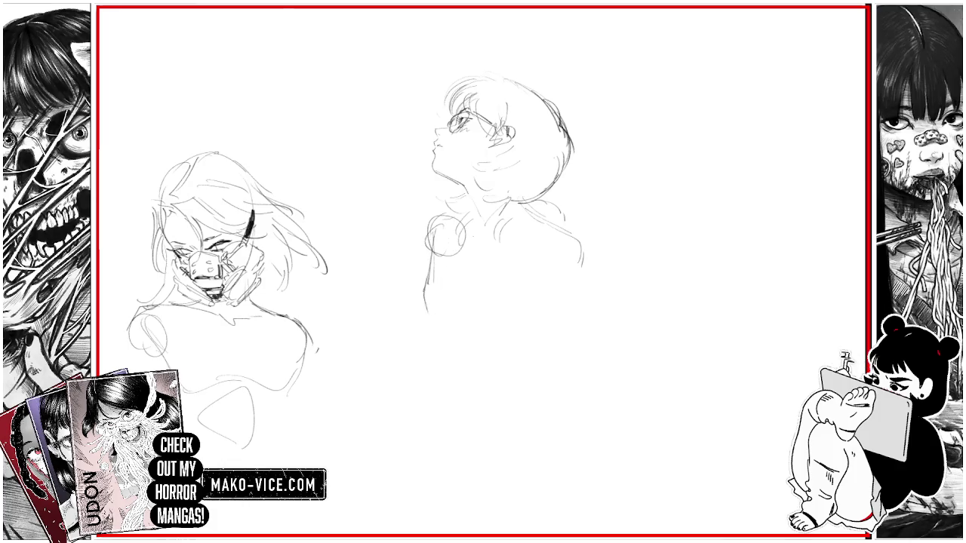
Step: Redraw the headphone cord curve and block in body and chest lines, undoing misplaced strokes
key(ctrl+z)
mouse_move(433, 247)
mouse_down()
mouse_move(426, 308)
mouse_move(453, 336)
mouse_move(502, 352)
mouse_up()
mouse_move(427, 286)
mouse_down()
mouse_move(432, 344)
mouse_move(449, 254)
mouse_up()
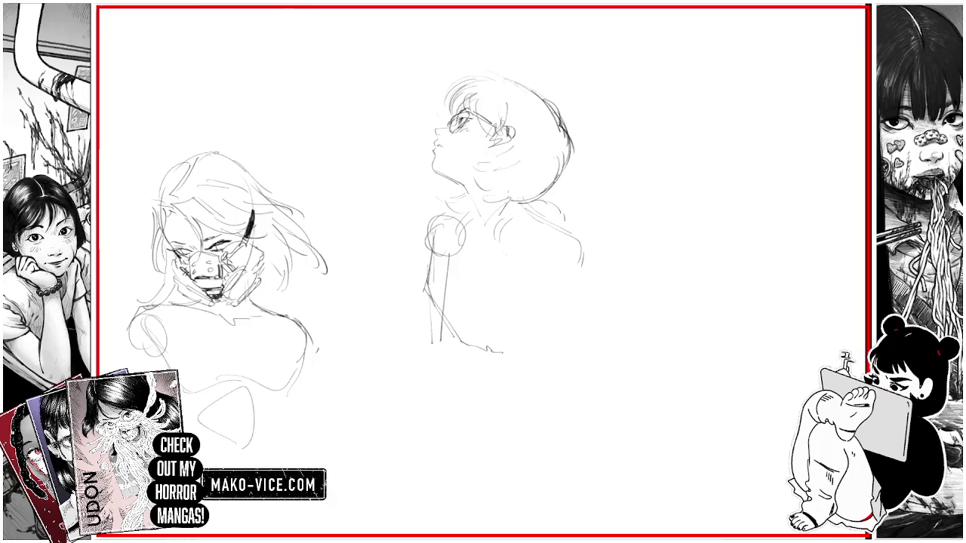
mouse_move(465, 236)
mouse_down()
mouse_move(478, 267)
mouse_move(487, 222)
mouse_move(482, 270)
mouse_up()
mouse_move(501, 205)
mouse_down()
mouse_move(482, 231)
mouse_move(496, 256)
mouse_move(495, 309)
mouse_up()
key(ctrl+z)
mouse_move(491, 237)
mouse_down()
mouse_move(485, 256)
mouse_move(480, 251)
mouse_up()
Step: Sketch the collar, darken the back of the head, and curve a raised arm leftward
drag(474, 217, 471, 235)
drag(506, 207, 487, 215)
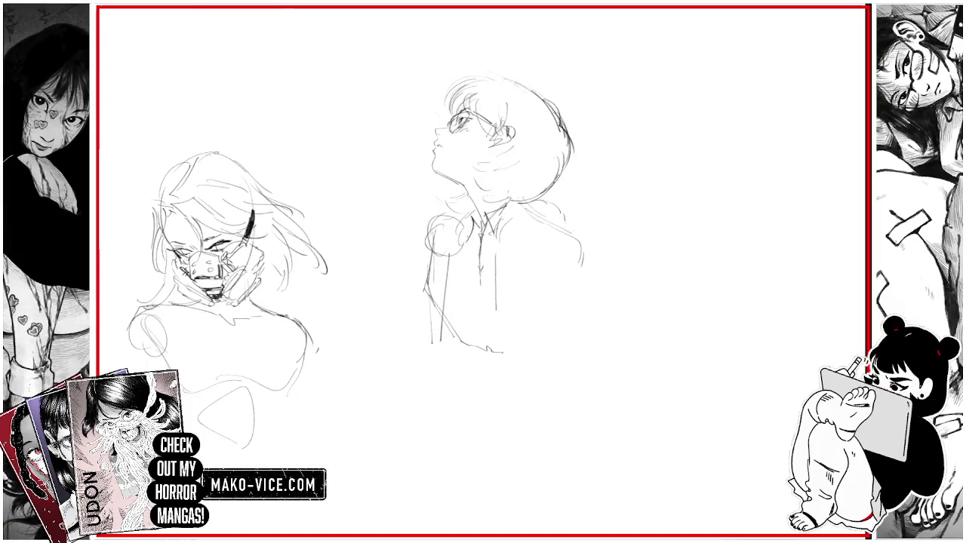
mouse_move(564, 134)
mouse_down()
mouse_move(542, 216)
mouse_move(558, 219)
mouse_up()
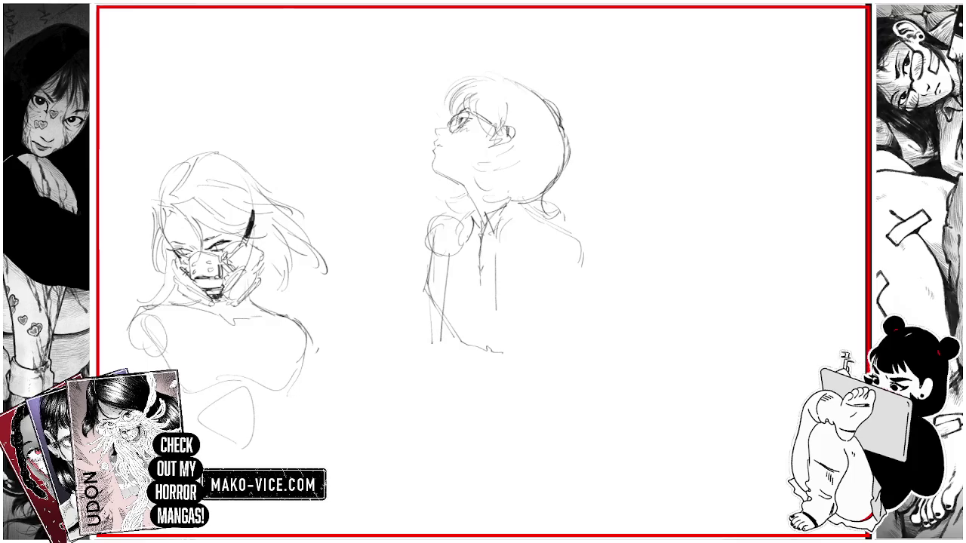
mouse_move(413, 208)
mouse_down()
mouse_move(425, 249)
mouse_move(459, 201)
mouse_up()
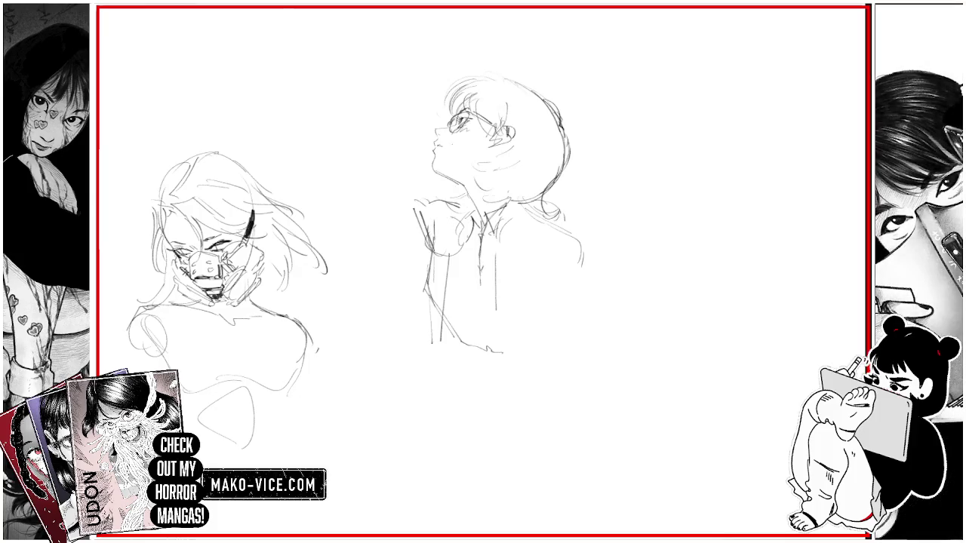
drag(420, 264, 337, 192)
drag(370, 232, 331, 192)
Step: Finish the raised arm's curve and sketch fingers on its hand
mouse_move(394, 253)
mouse_down()
mouse_move(327, 183)
mouse_move(366, 172)
mouse_move(406, 211)
mouse_move(411, 198)
mouse_up()
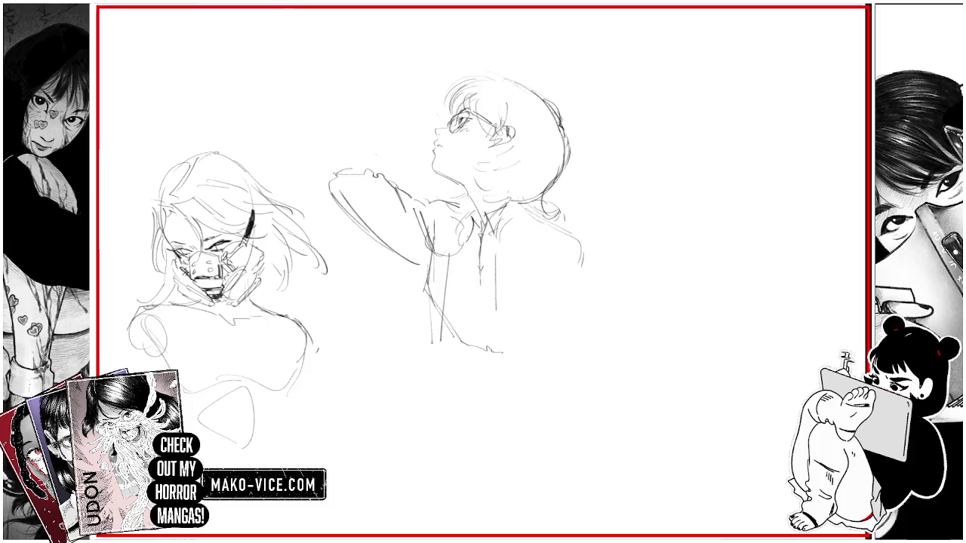
mouse_move(362, 175)
mouse_down()
mouse_move(368, 190)
mouse_move(375, 181)
mouse_up()
mouse_move(378, 180)
mouse_down()
mouse_move(382, 192)
mouse_move(365, 166)
mouse_up()
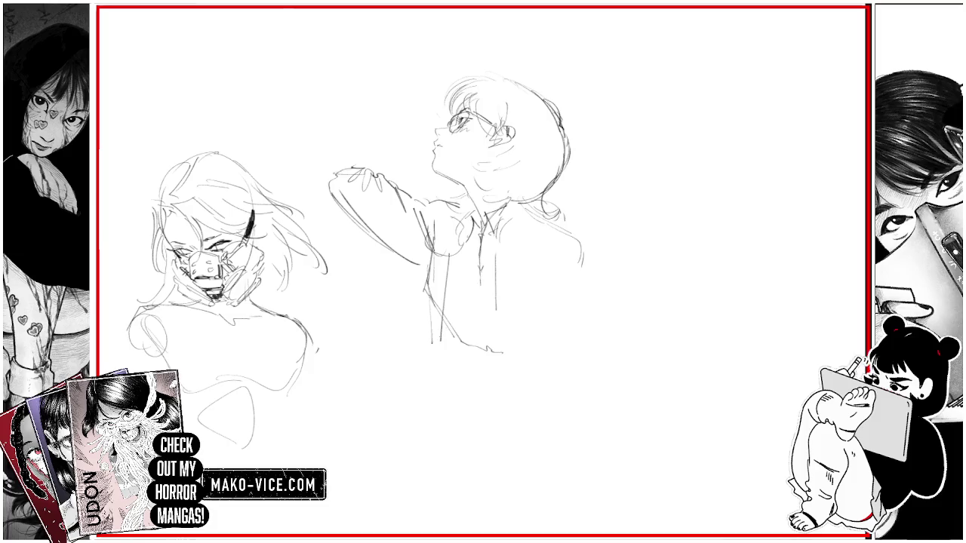
Step: Extend the open jacket lines downward and hatch a dark waistband
drag(439, 336, 433, 387)
drag(438, 289, 435, 332)
drag(440, 353, 443, 390)
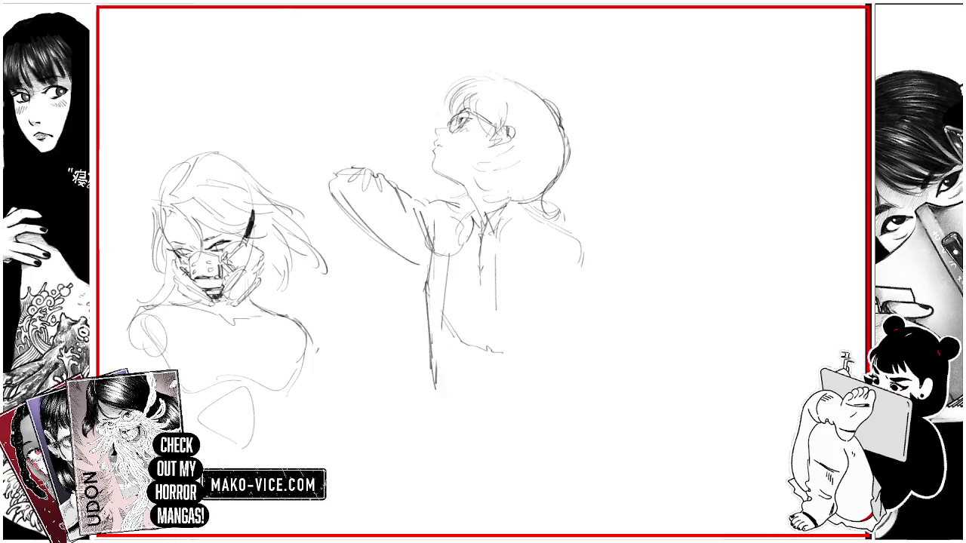
drag(441, 321, 437, 389)
drag(452, 339, 438, 367)
mouse_move(463, 348)
mouse_down()
mouse_move(486, 368)
mouse_move(477, 368)
mouse_move(496, 360)
mouse_move(492, 370)
mouse_up()
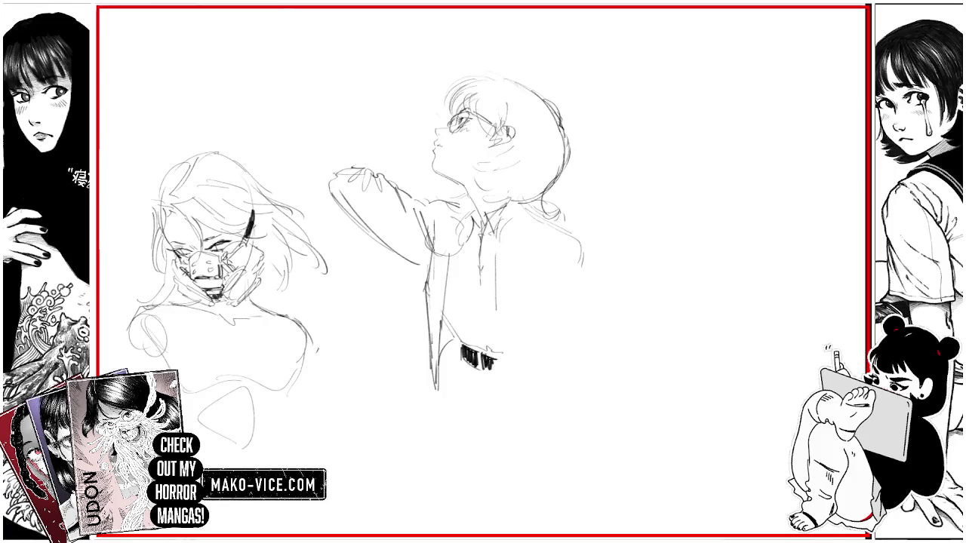
Step: Redraw the jacket's right side and extend the lower-left lines past the waist
drag(494, 282, 499, 387)
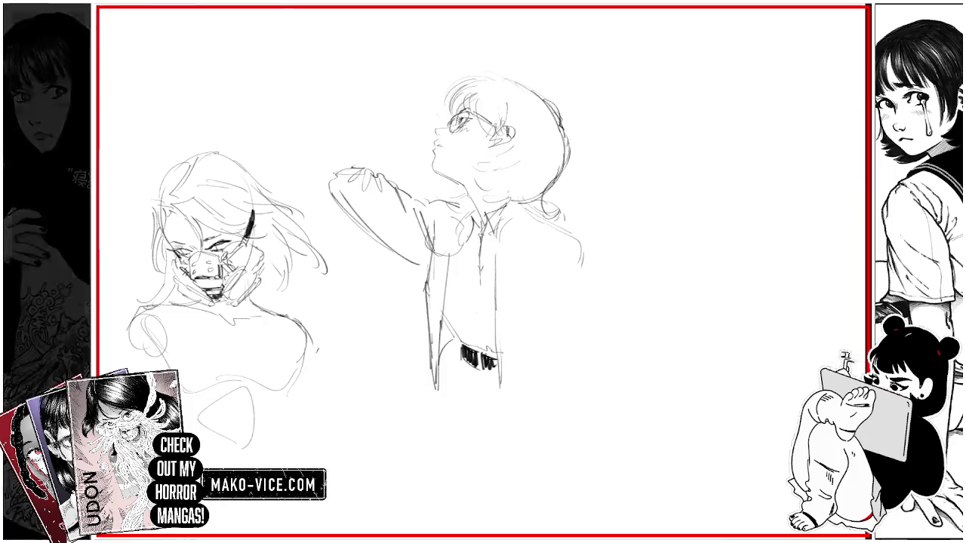
key(ctrl+z)
key(ctrl+z)
mouse_move(572, 242)
mouse_down()
mouse_move(553, 269)
mouse_move(590, 270)
mouse_move(597, 283)
mouse_up()
mouse_move(491, 242)
mouse_down()
mouse_move(503, 398)
mouse_move(560, 369)
mouse_move(549, 375)
mouse_up()
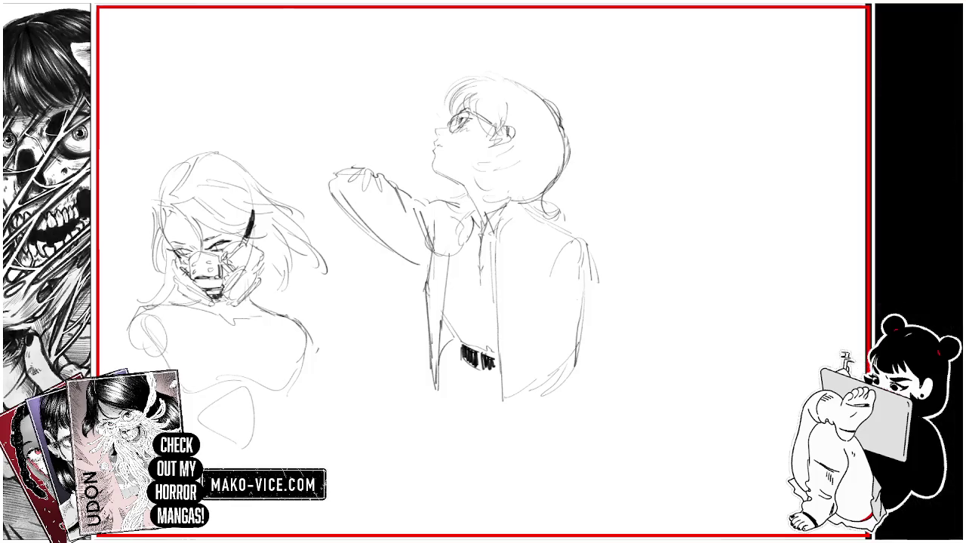
drag(437, 388, 443, 419)
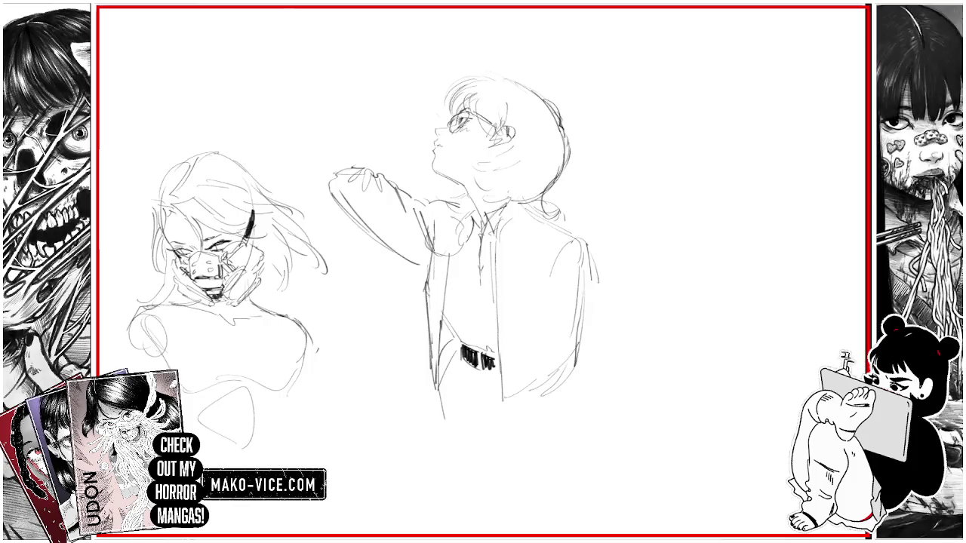
scroll(362, 249, down, 3)
drag(431, 266, 423, 347)
drag(416, 298, 424, 371)
drag(551, 278, 546, 309)
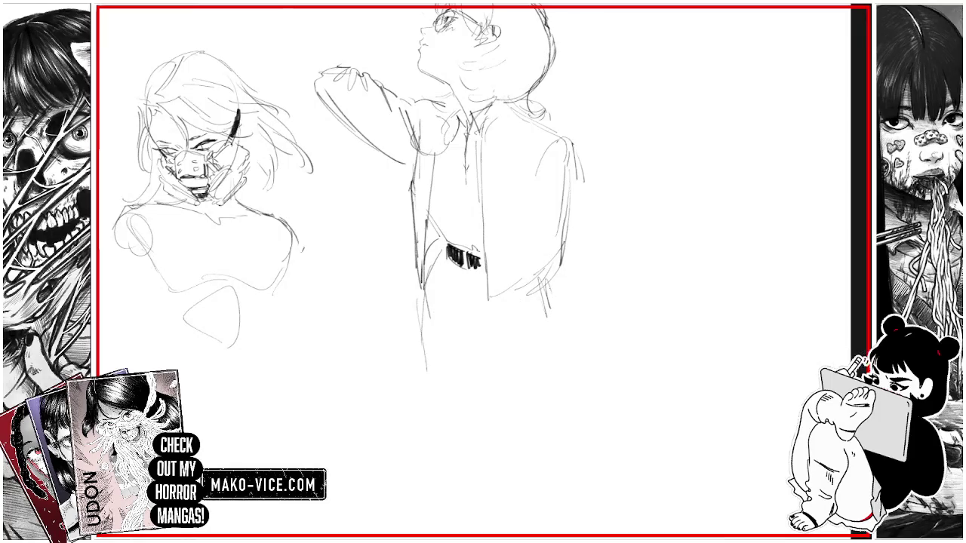
Step: Pan over and rough in the second glasses girl's back, neck and shoulder, removing a chest oval
mouse_move(453, 226)
mouse_down()
mouse_move(483, 257)
mouse_move(581, 287)
mouse_up()
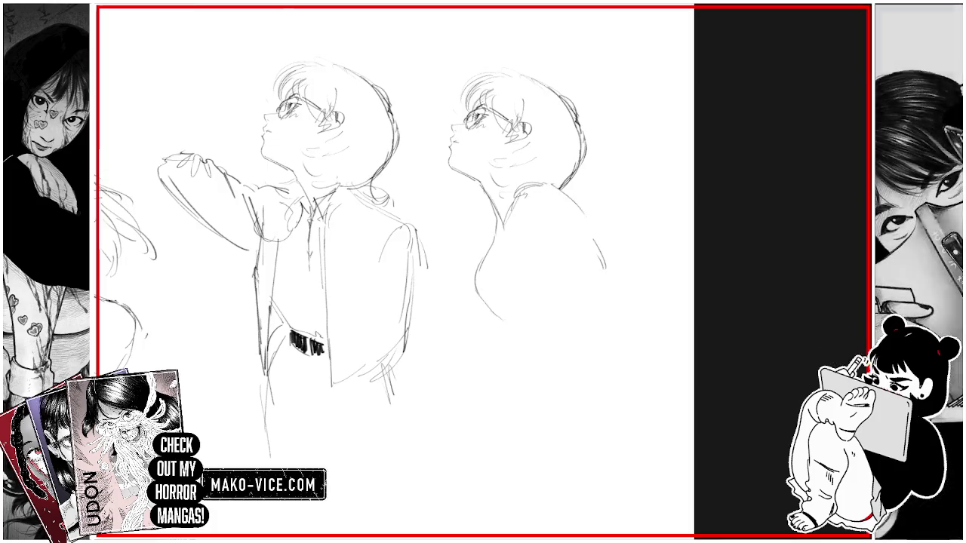
drag(605, 267, 590, 303)
drag(587, 219, 604, 286)
mouse_move(507, 205)
mouse_down()
mouse_move(511, 237)
mouse_move(496, 236)
mouse_move(497, 226)
mouse_up()
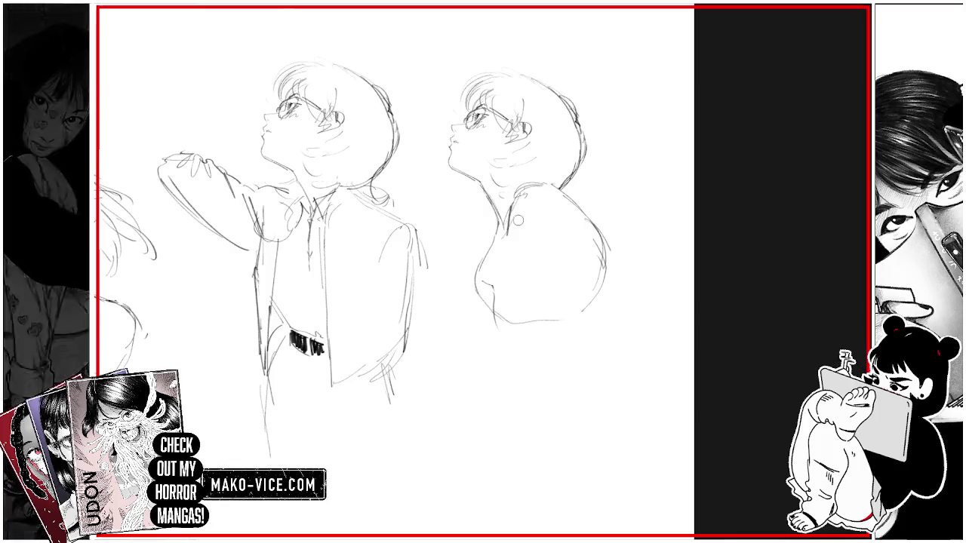
drag(497, 205, 487, 258)
mouse_move(540, 185)
mouse_down()
mouse_move(507, 232)
mouse_move(563, 250)
mouse_up()
drag(528, 208, 585, 278)
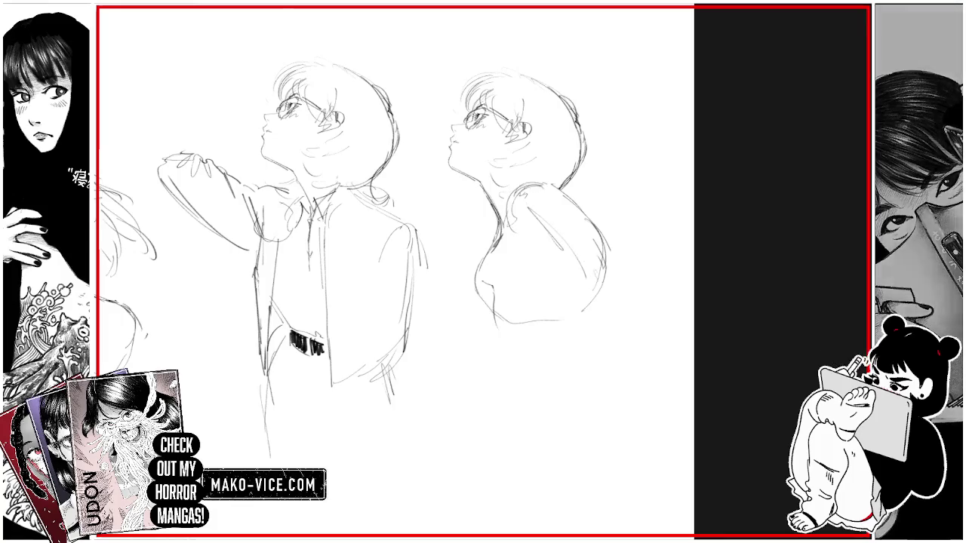
mouse_move(477, 283)
mouse_down()
mouse_move(482, 352)
mouse_move(498, 298)
mouse_up()
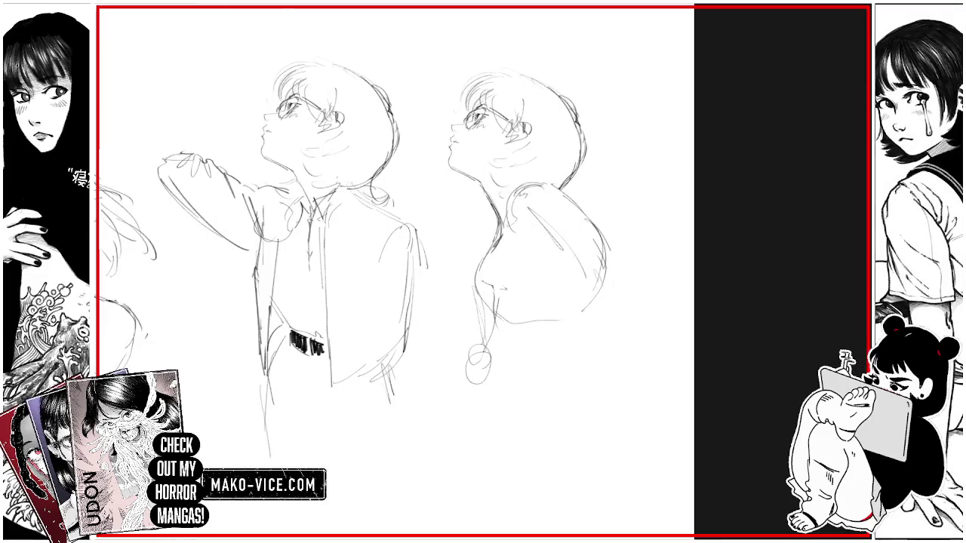
key(ctrl+z)
key(ctrl+z)
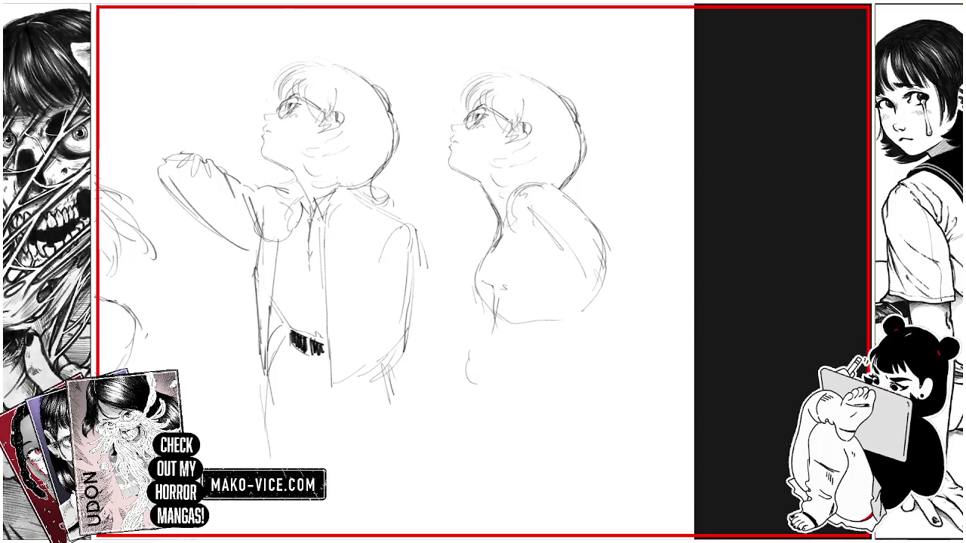
scroll(355, 271, down, 2)
Step: Zoom and rotate the view, then erase the old shoulder line
scroll(354, 271, down, 2)
scroll(354, 272, down, 1)
mouse_move(355, 271)
mouse_down()
mouse_move(453, 226)
mouse_move(422, 317)
mouse_up()
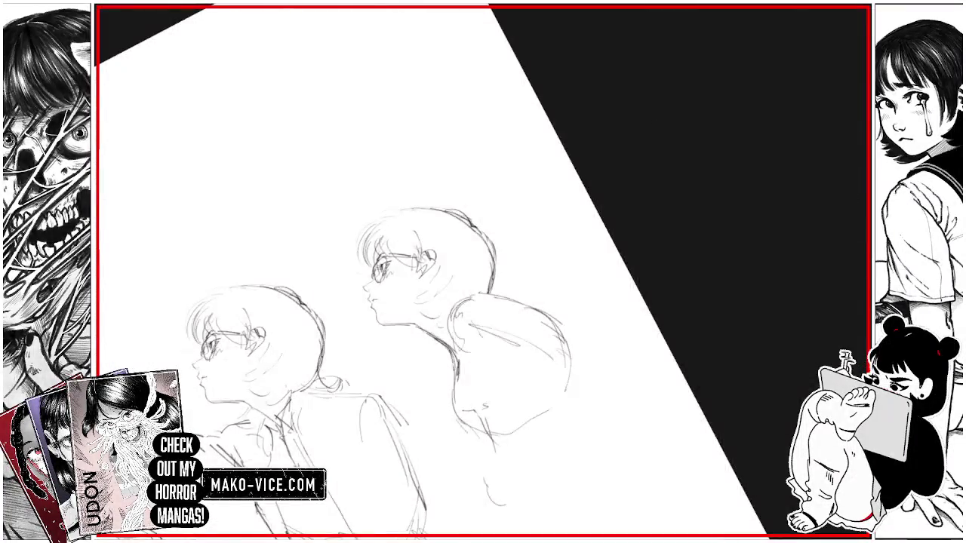
scroll(437, 249, up, 3)
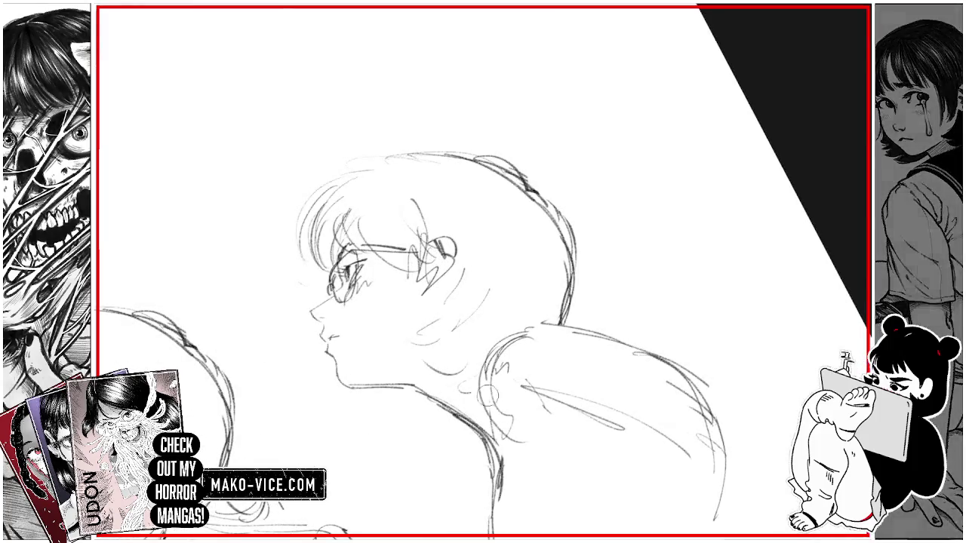
mouse_move(509, 434)
mouse_down()
mouse_move(521, 357)
mouse_move(599, 384)
mouse_move(470, 377)
mouse_up()
drag(566, 337, 660, 355)
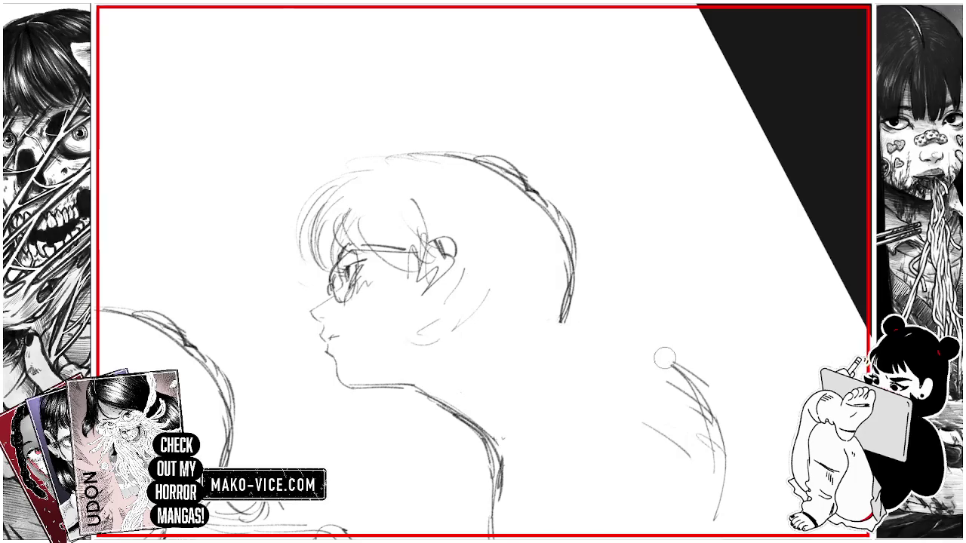
mouse_move(563, 314)
mouse_down()
mouse_move(549, 352)
mouse_move(553, 344)
mouse_up()
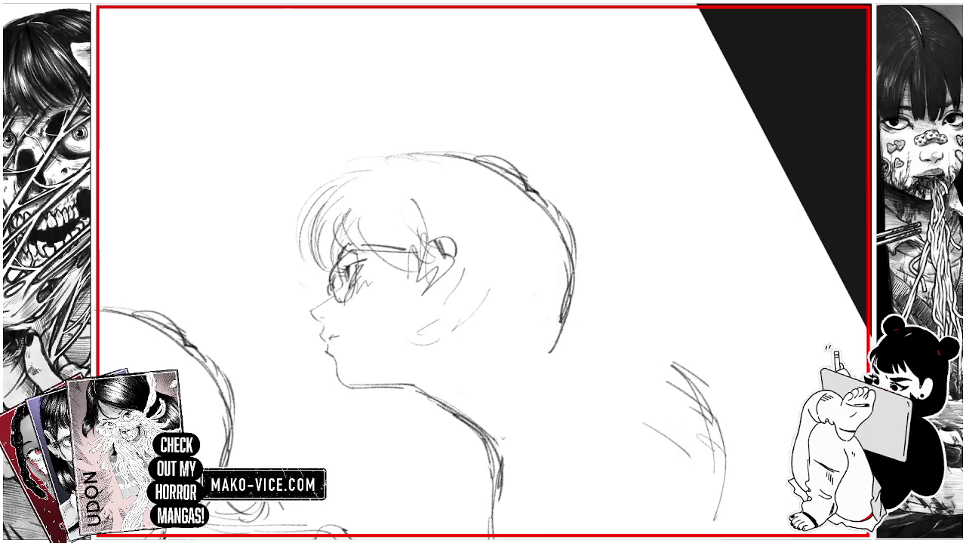
Step: Redraw the strokes around the second girl's neck and collar
mouse_move(420, 441)
mouse_down()
mouse_move(381, 445)
mouse_move(390, 433)
mouse_up()
mouse_move(401, 419)
mouse_down()
mouse_move(387, 432)
mouse_move(386, 421)
mouse_move(408, 445)
mouse_up()
mouse_move(452, 418)
mouse_down()
mouse_move(436, 435)
mouse_move(434, 474)
mouse_up()
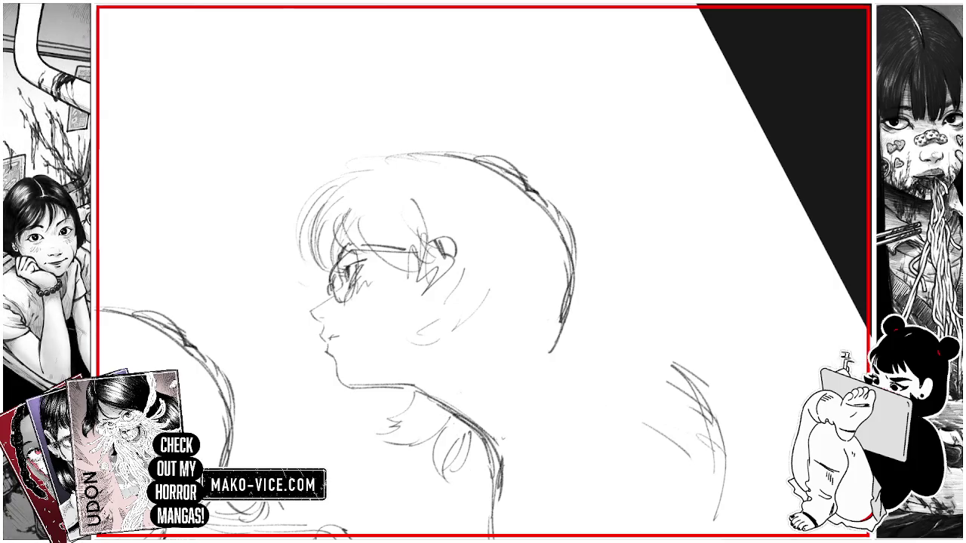
key(ctrl+z)
key(ctrl+z)
drag(448, 447, 437, 474)
drag(451, 415, 441, 460)
Step: Add hair strands and shape the hair's lower edge, zooming out to see both heads
drag(478, 308, 432, 342)
mouse_move(502, 292)
mouse_down()
mouse_move(453, 336)
mouse_move(474, 384)
mouse_up()
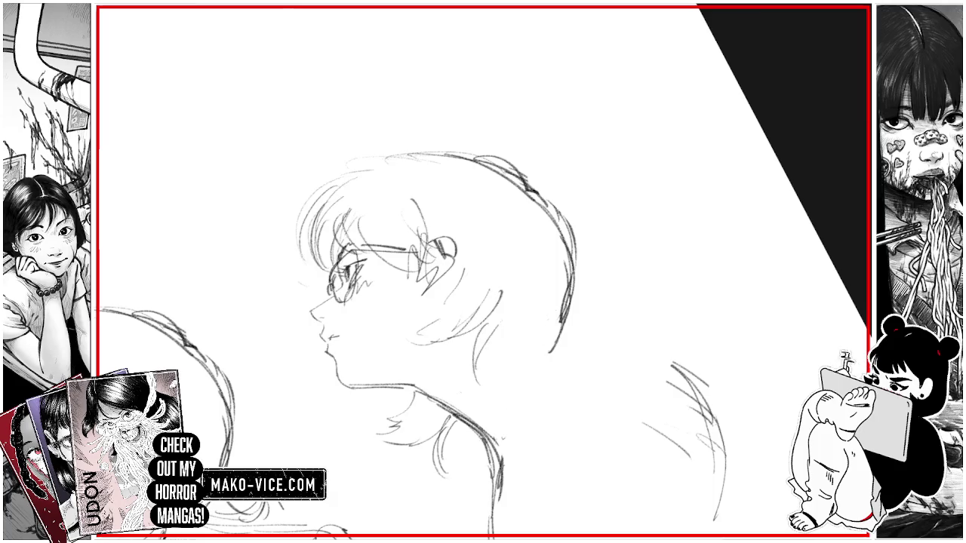
drag(513, 318, 478, 357)
mouse_move(546, 334)
mouse_down()
mouse_move(500, 349)
mouse_move(531, 399)
mouse_up()
drag(564, 321, 533, 381)
drag(557, 348, 543, 367)
drag(569, 336, 556, 350)
key(ctrl+minus)
drag(540, 342, 519, 329)
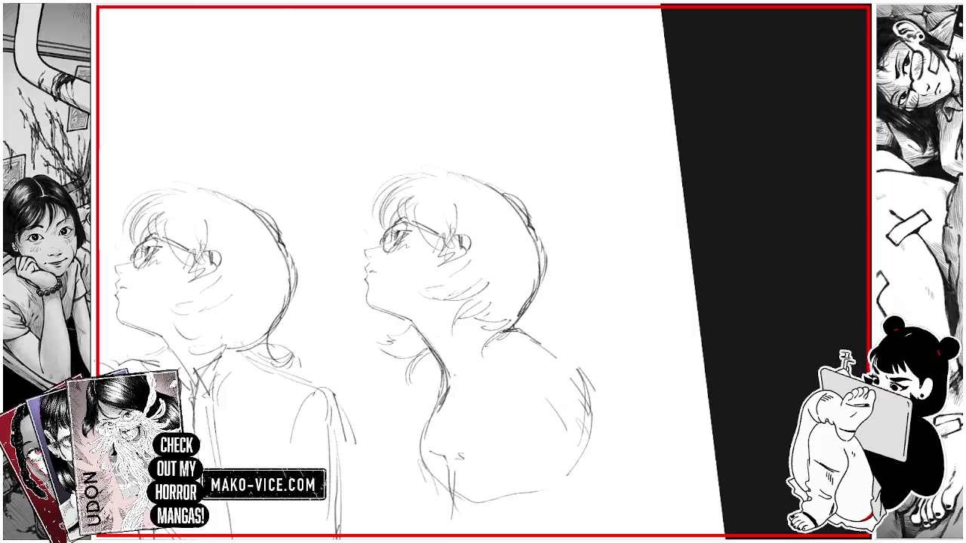
Step: Redraw the rounded shoulder line, add chest strokes, and reframe both figures
drag(595, 394, 583, 437)
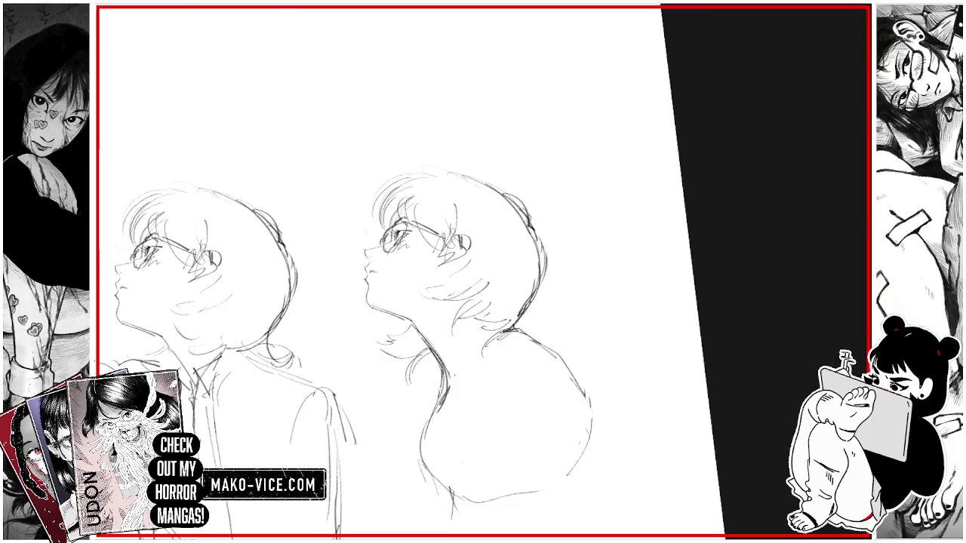
drag(470, 375, 491, 341)
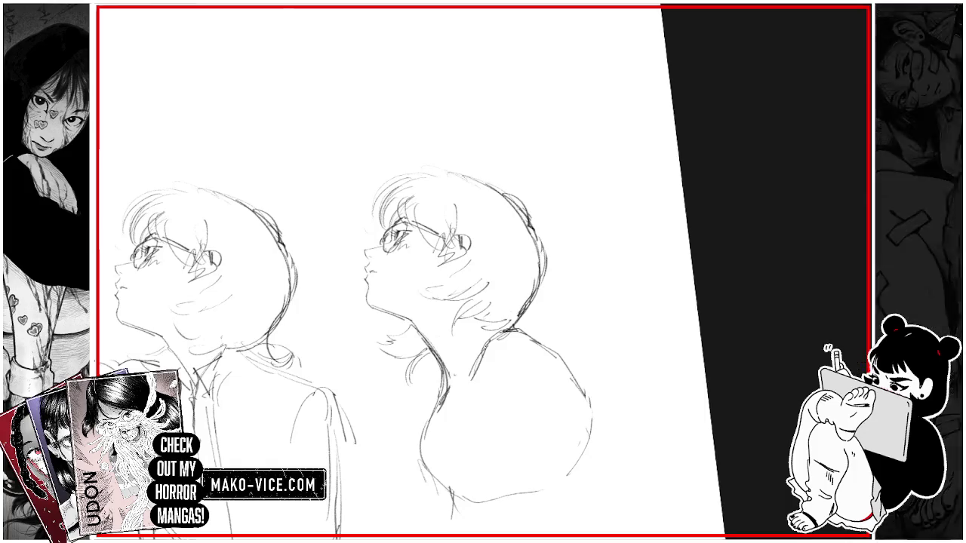
drag(458, 377, 460, 352)
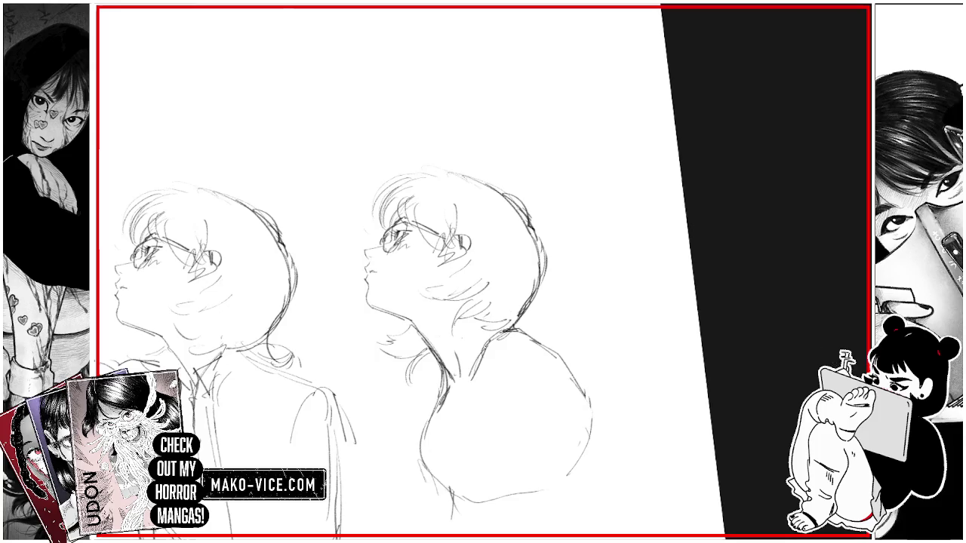
mouse_move(377, 302)
mouse_down()
mouse_move(422, 249)
mouse_move(370, 249)
mouse_up()
Step: Sketch the right girl's neck and back line, trim the diagonal stroke, and strengthen the garment edge
mouse_move(483, 271)
mouse_down()
mouse_move(452, 287)
mouse_move(483, 301)
mouse_up()
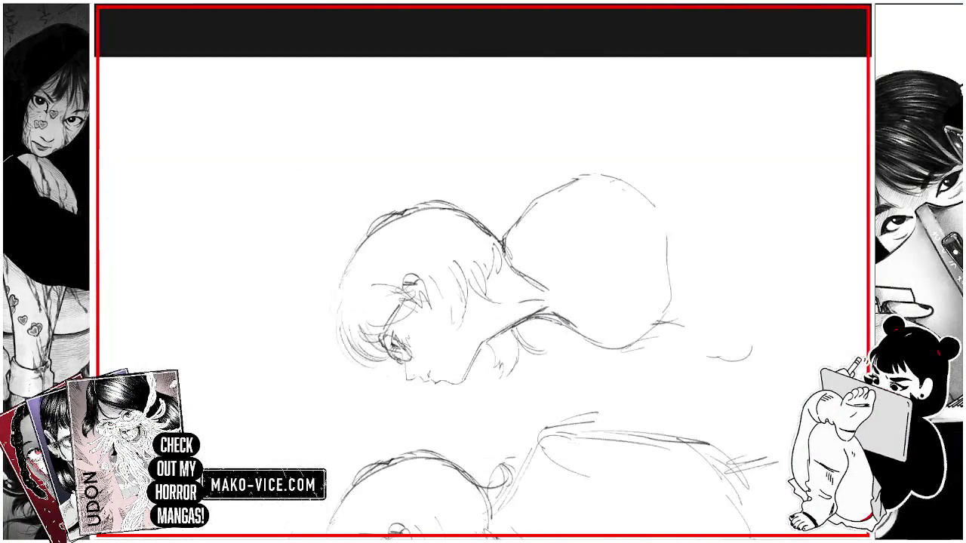
mouse_move(514, 212)
mouse_down()
mouse_move(503, 236)
mouse_move(512, 279)
mouse_up()
drag(502, 246, 569, 392)
mouse_move(521, 267)
mouse_down()
mouse_move(559, 327)
mouse_move(590, 306)
mouse_move(573, 236)
mouse_up()
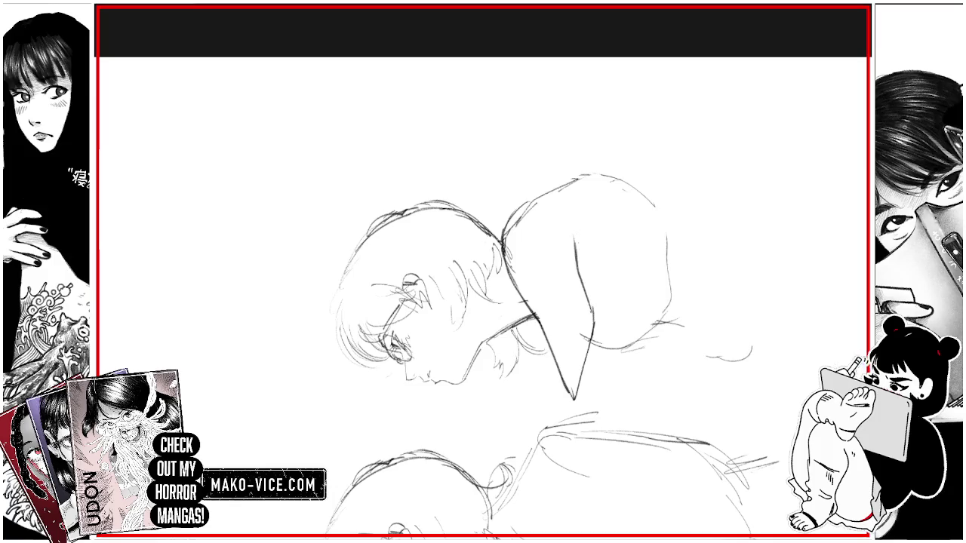
drag(650, 264, 674, 295)
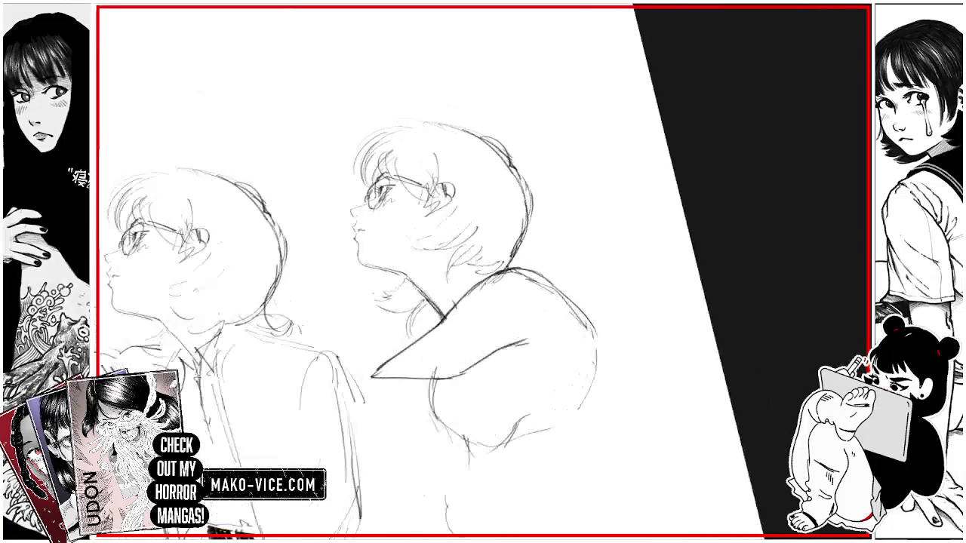
Step: Tilt the view and rough in the right girl's lower body and back
key(asciicircum)
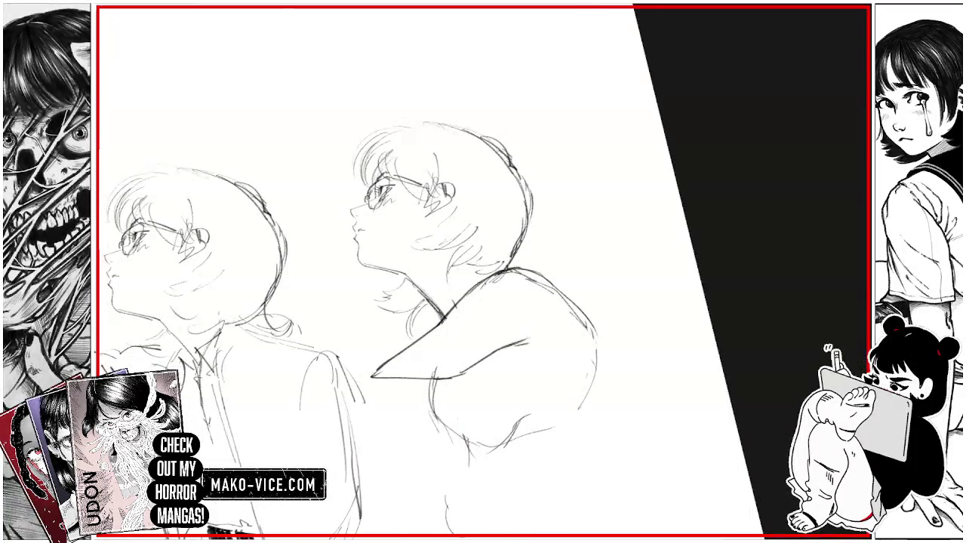
mouse_move(513, 454)
mouse_down()
mouse_move(560, 448)
mouse_move(623, 387)
mouse_move(633, 440)
mouse_up()
mouse_move(601, 324)
mouse_down()
mouse_move(602, 356)
mouse_move(660, 426)
mouse_up()
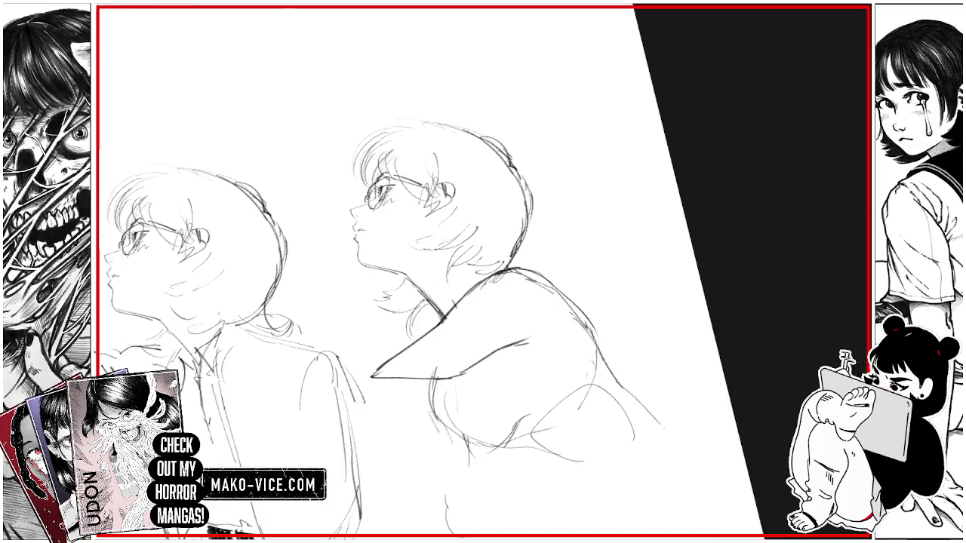
mouse_move(608, 374)
mouse_down()
mouse_move(658, 437)
mouse_move(640, 401)
mouse_move(611, 164)
mouse_move(566, 143)
mouse_up()
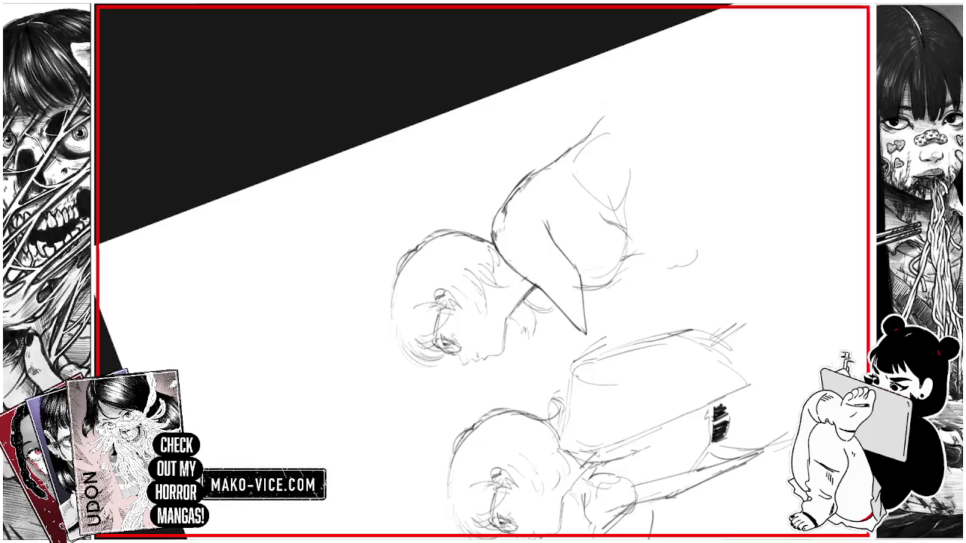
Step: Sketch a hand raised in front of the glasses girl's face, redrawing one stroke
drag(377, 483, 334, 492)
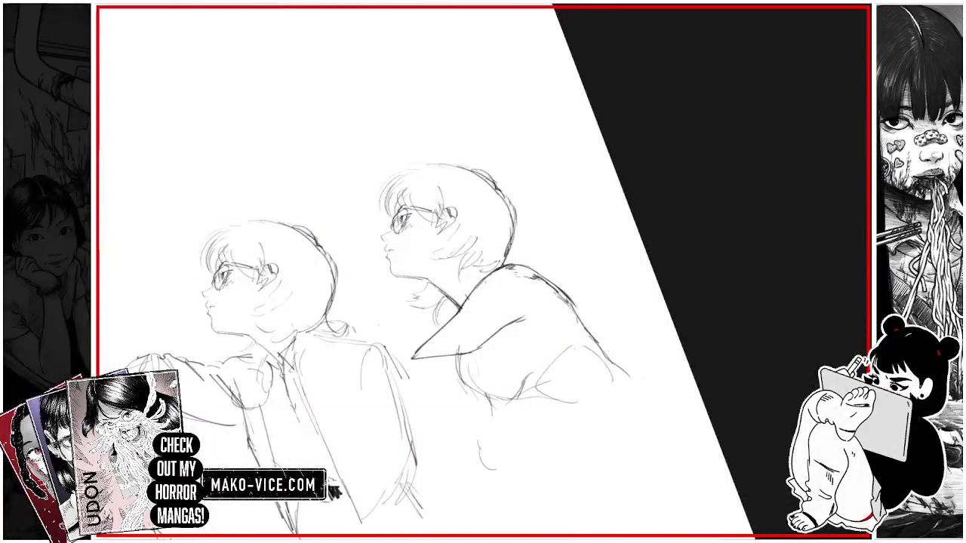
drag(370, 277, 361, 326)
key(ctrl+z)
drag(378, 295, 369, 324)
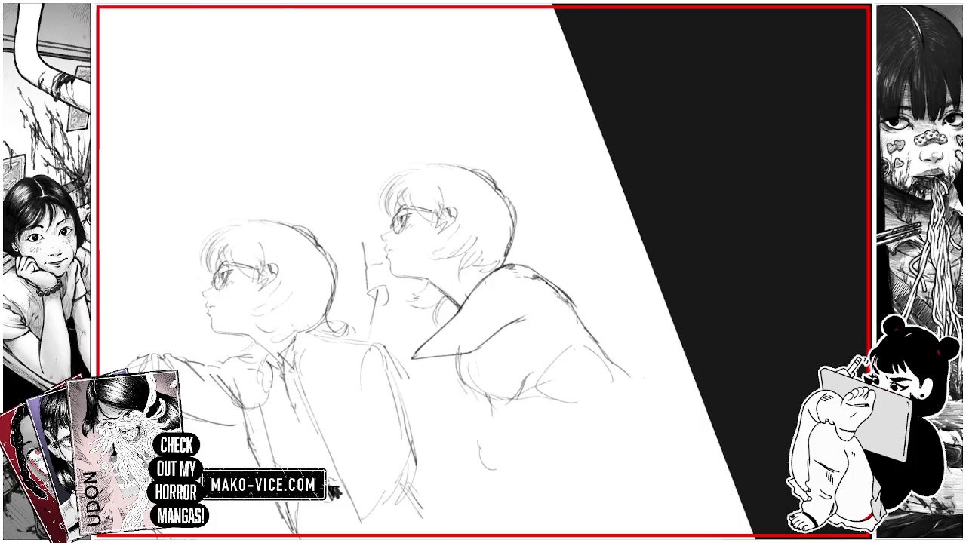
drag(372, 253, 373, 265)
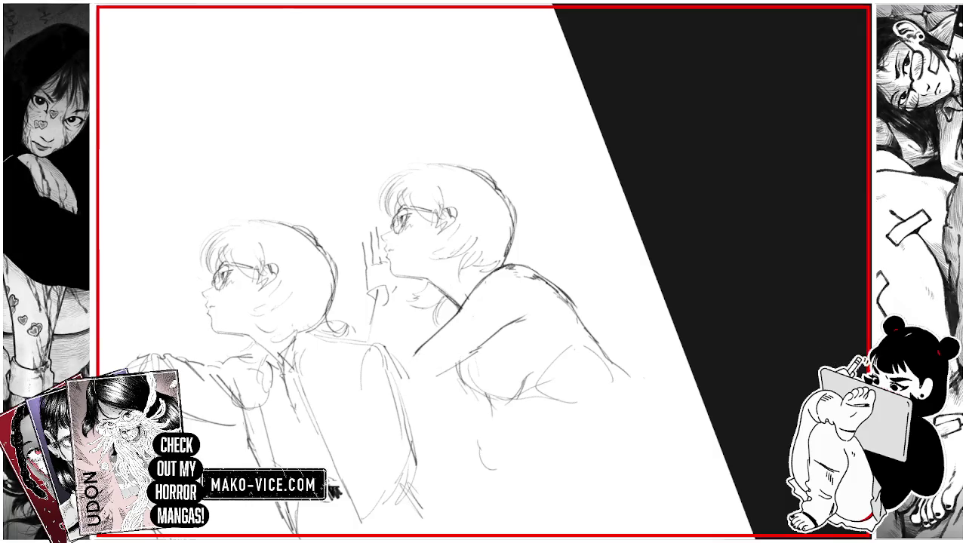
Step: Sketch the arm below the collar and extend the figure's lower lines, undoing one stroke
mouse_move(413, 396)
mouse_down()
mouse_move(430, 367)
mouse_move(455, 397)
mouse_move(481, 351)
mouse_up()
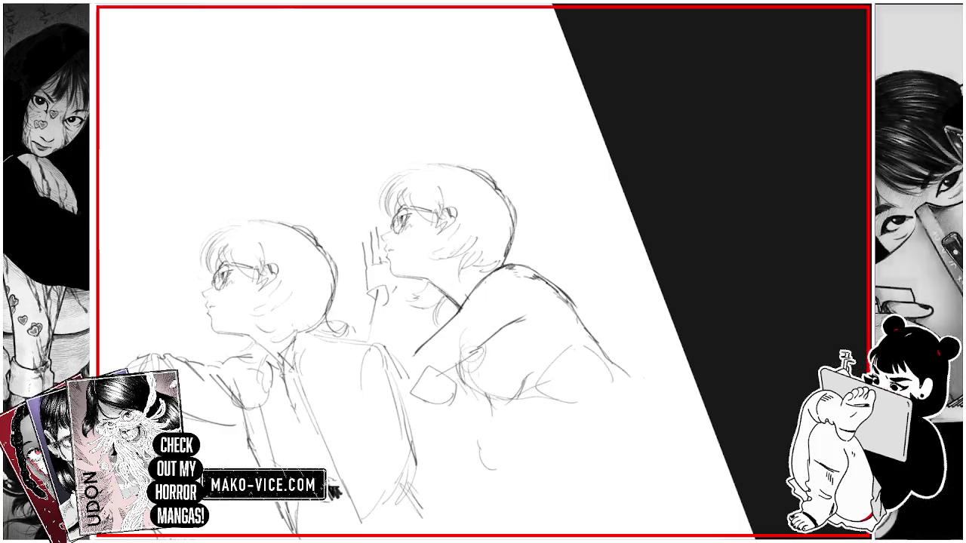
mouse_move(431, 389)
mouse_down()
mouse_move(460, 415)
mouse_move(469, 393)
mouse_move(472, 425)
mouse_up()
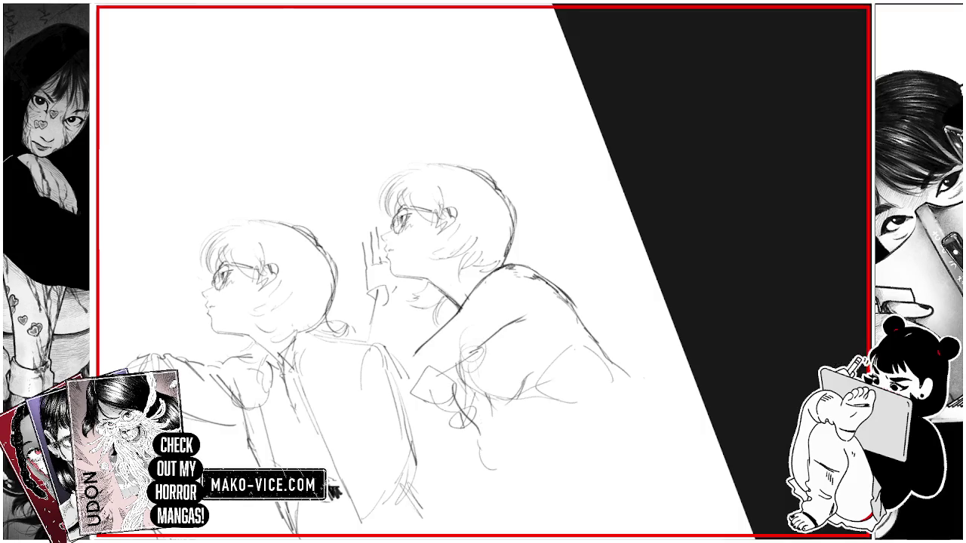
drag(469, 389, 494, 404)
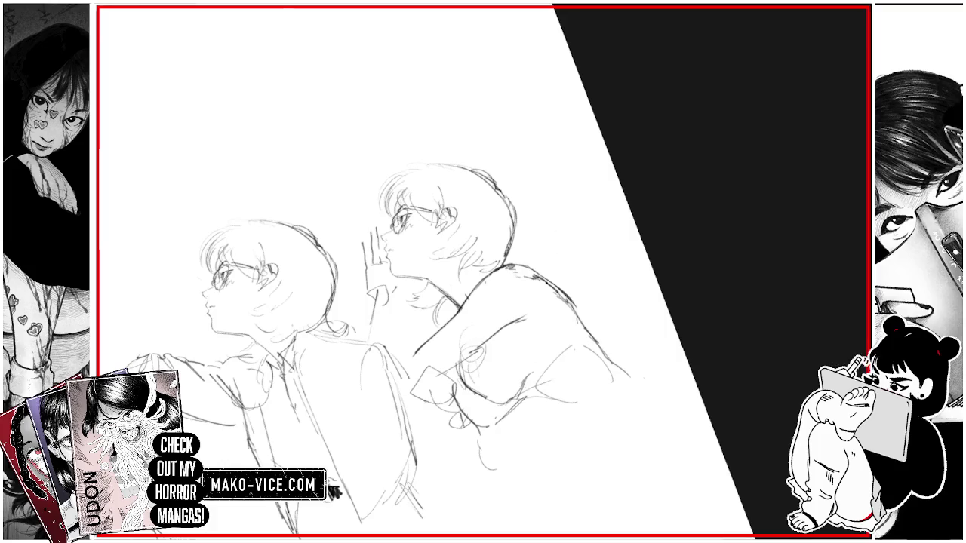
drag(527, 431, 560, 451)
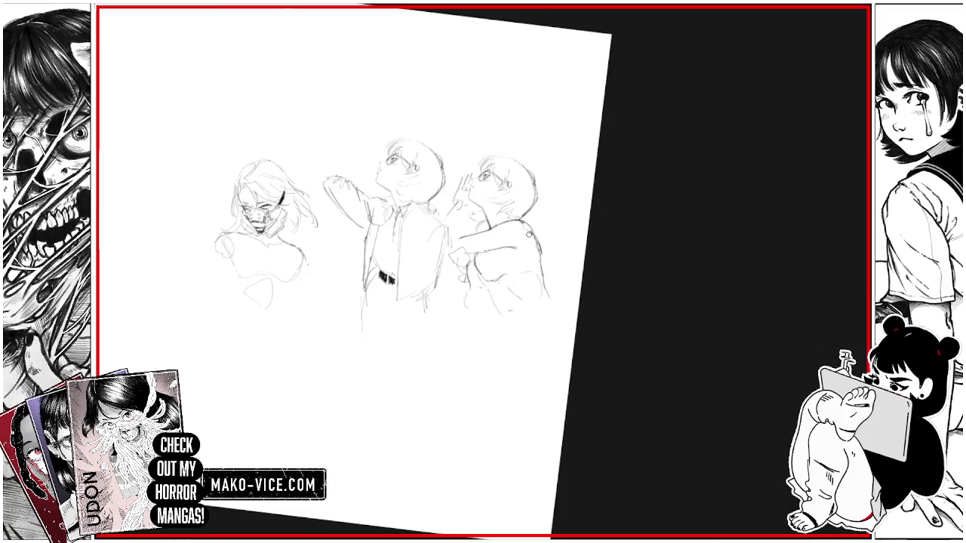
key(ctrl+z)
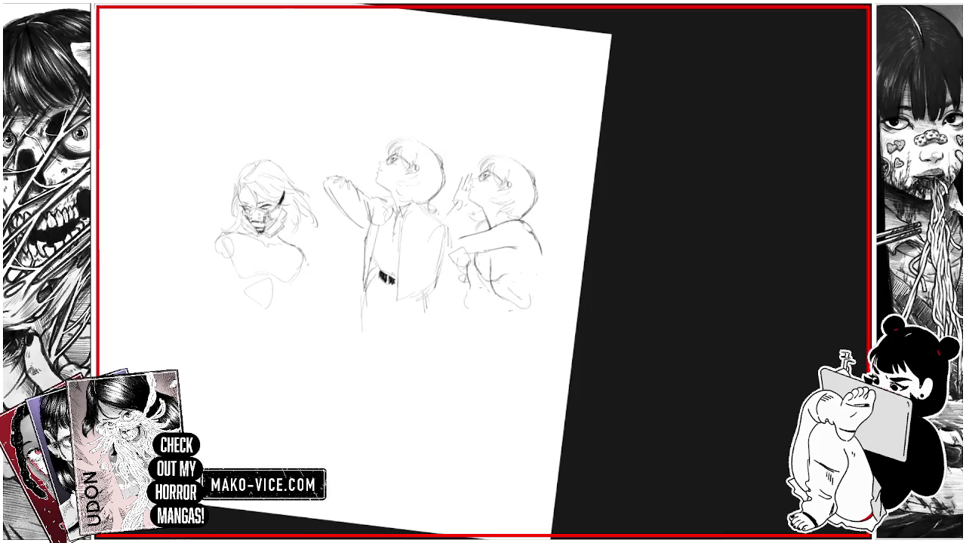
mouse_move(502, 297)
mouse_down()
mouse_move(527, 295)
mouse_move(534, 248)
mouse_move(534, 268)
mouse_up()
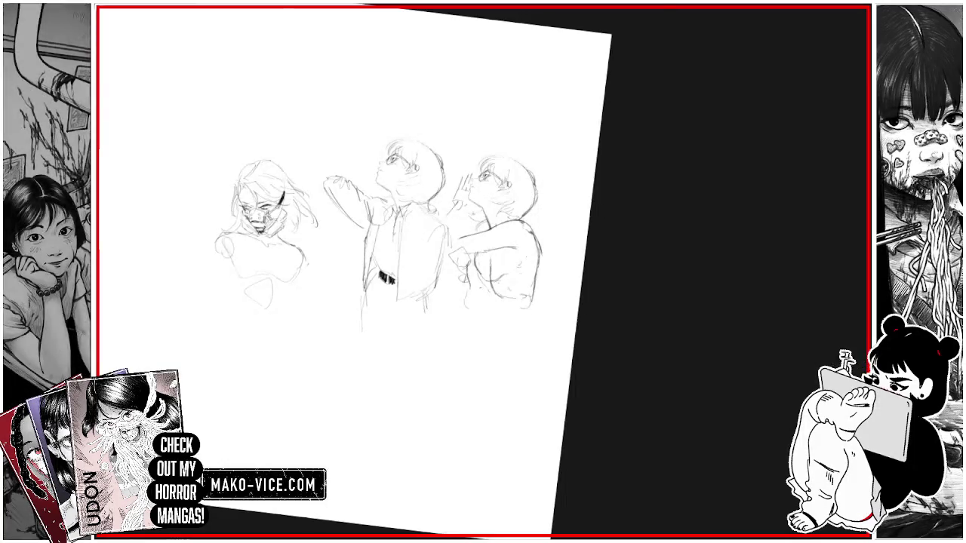
scroll(528, 268, up, 3)
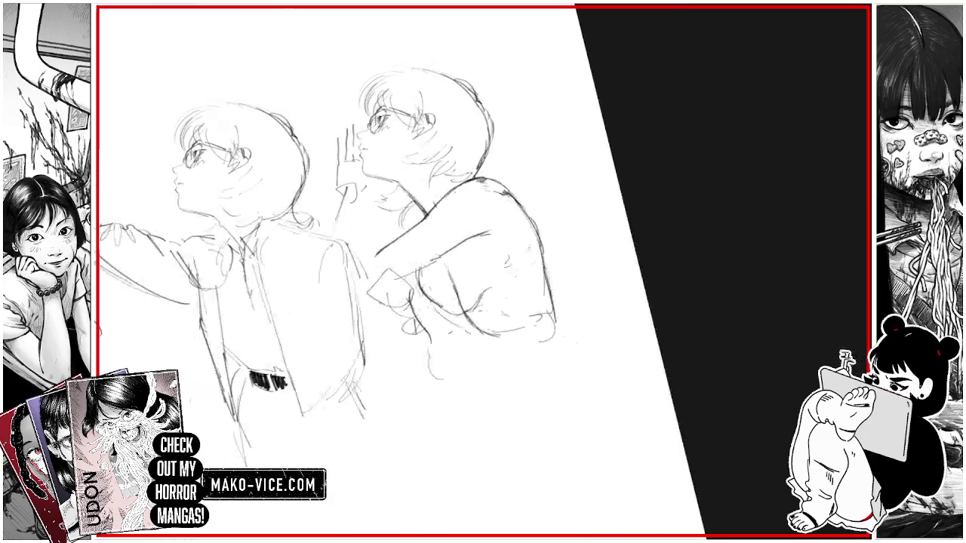
Step: Free-transform the raised-hand girl, rotating her about 55° counter-clockwise and moving her down-left
key(ctrl+t)
scroll(452, 197, down, 2)
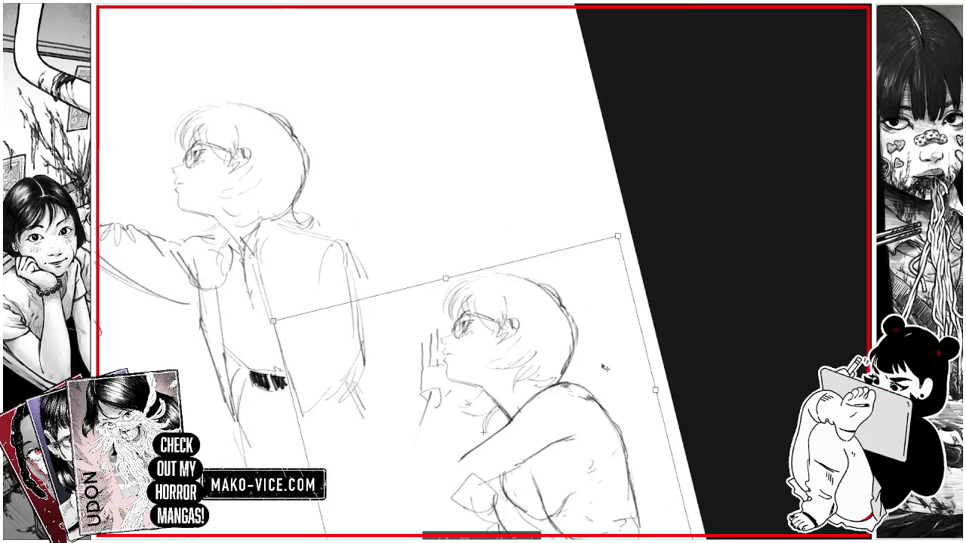
scroll(452, 198, down, 2)
drag(554, 261, 508, 161)
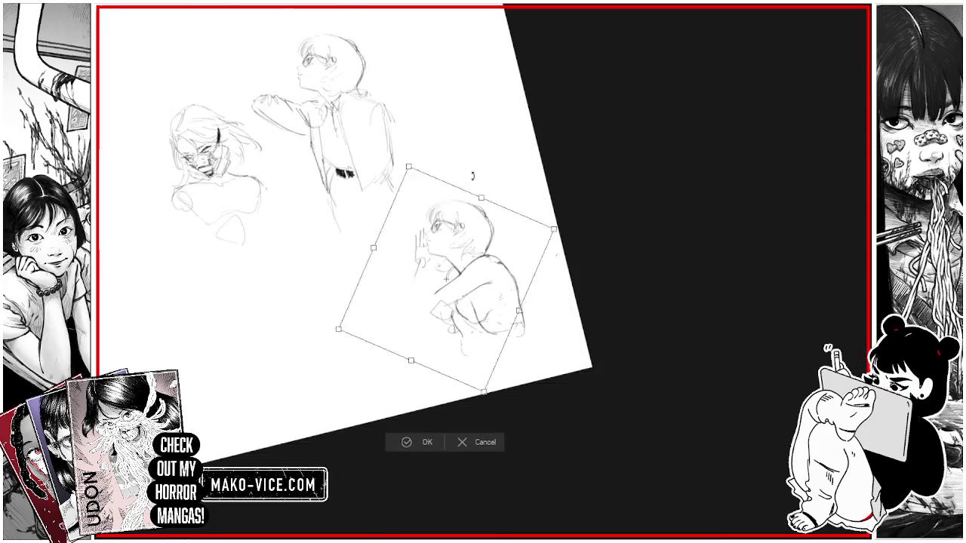
drag(490, 248, 392, 296)
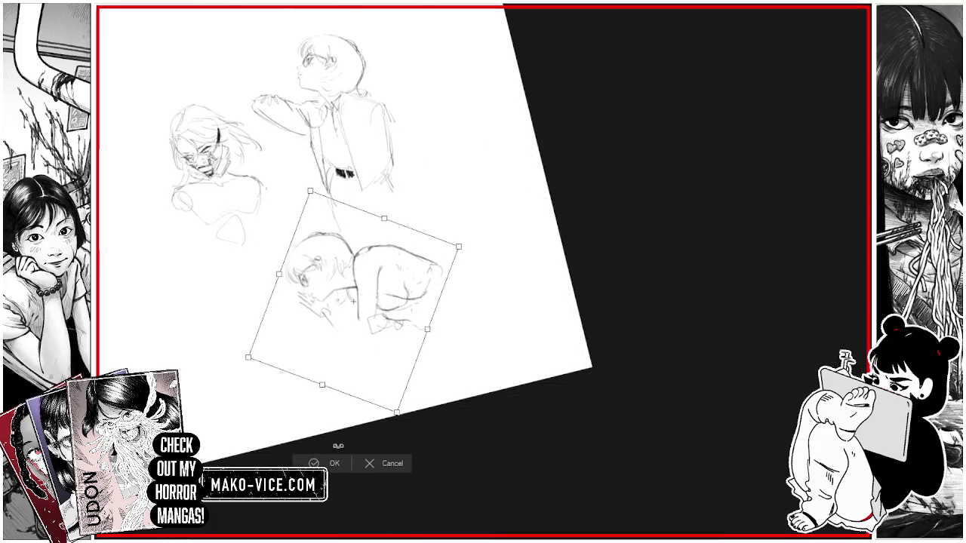
click(344, 465)
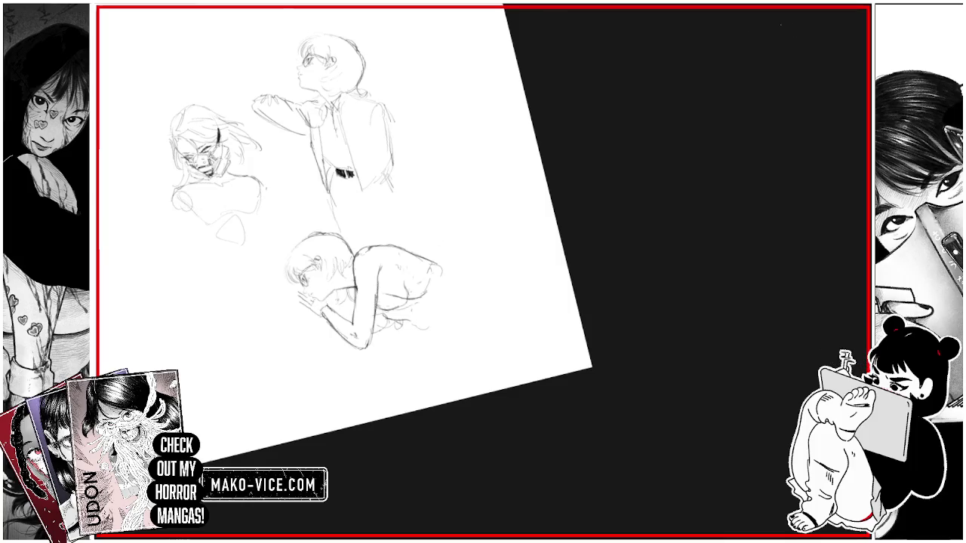
scroll(361, 293, up, 2)
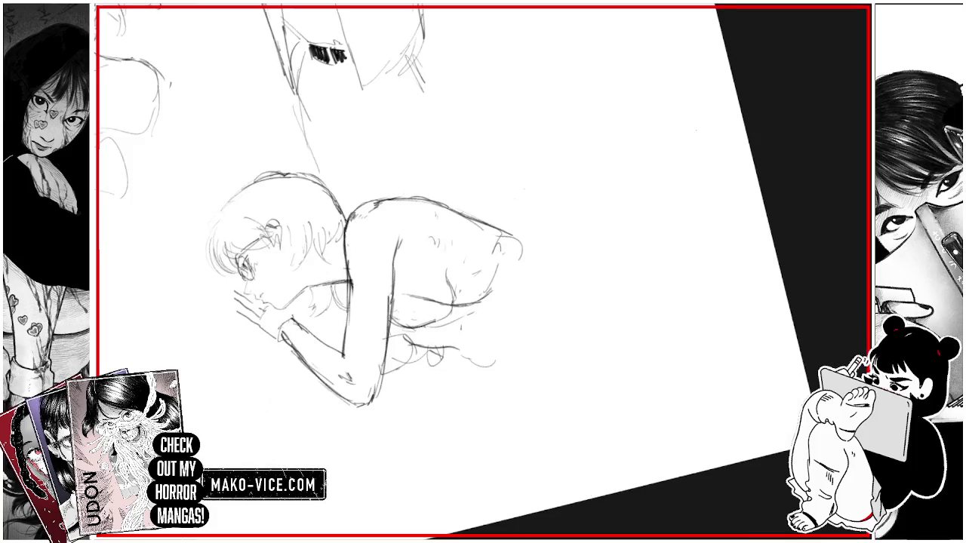
Step: Level the view, erase stray marks under the lying girl and add a shoulder line
key(5)
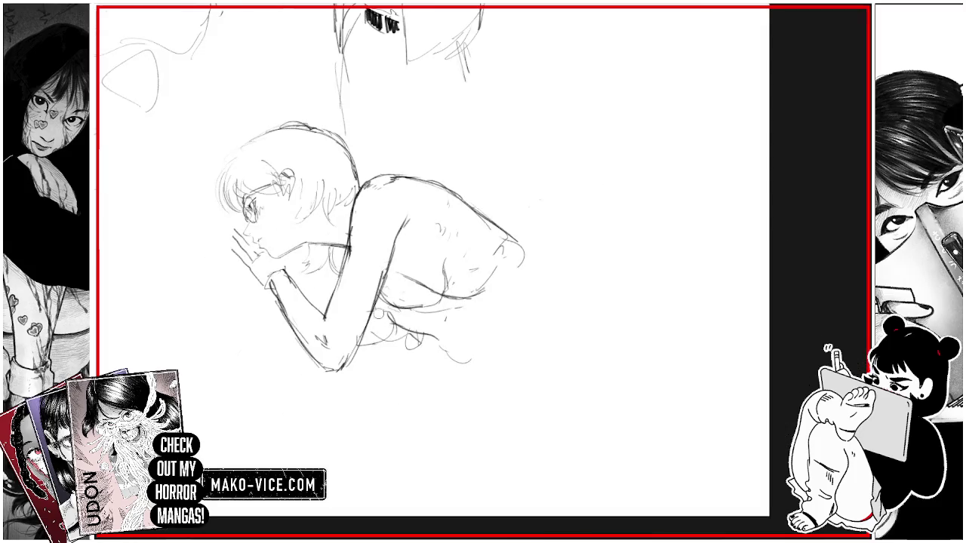
drag(404, 333, 437, 344)
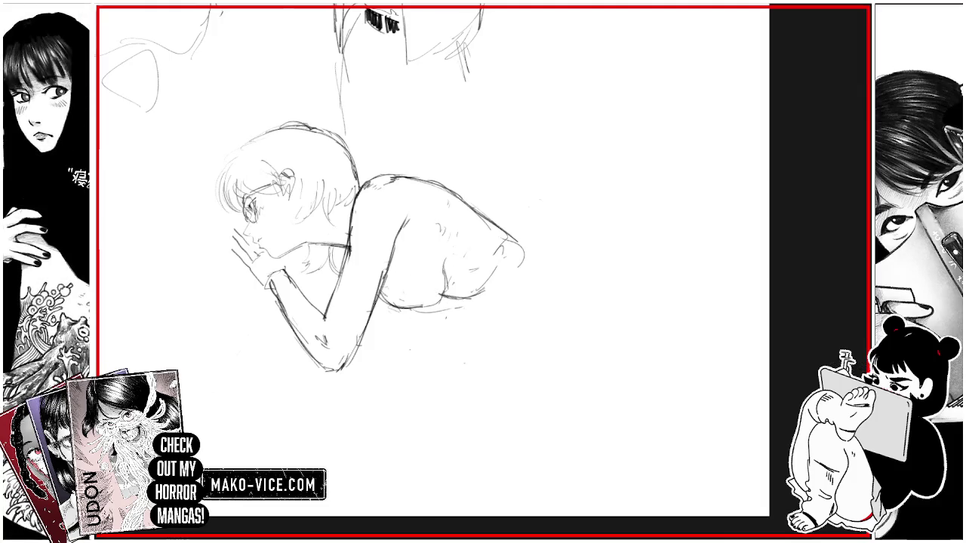
mouse_move(495, 220)
mouse_down()
mouse_move(476, 212)
mouse_move(583, 203)
mouse_up()
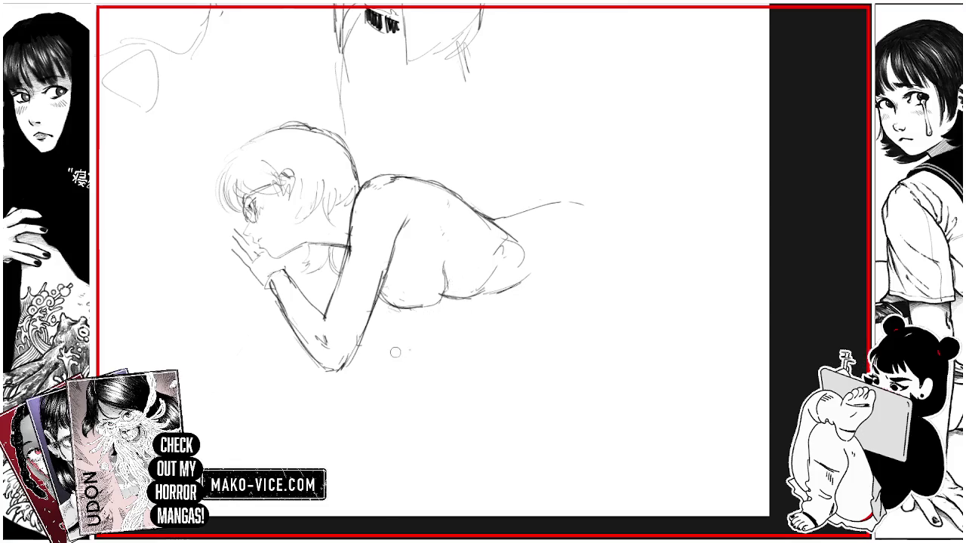
Step: Sketch the lying girl's raised bent legs and erase rough hand strokes near her face
scroll(434, 264, down, 3)
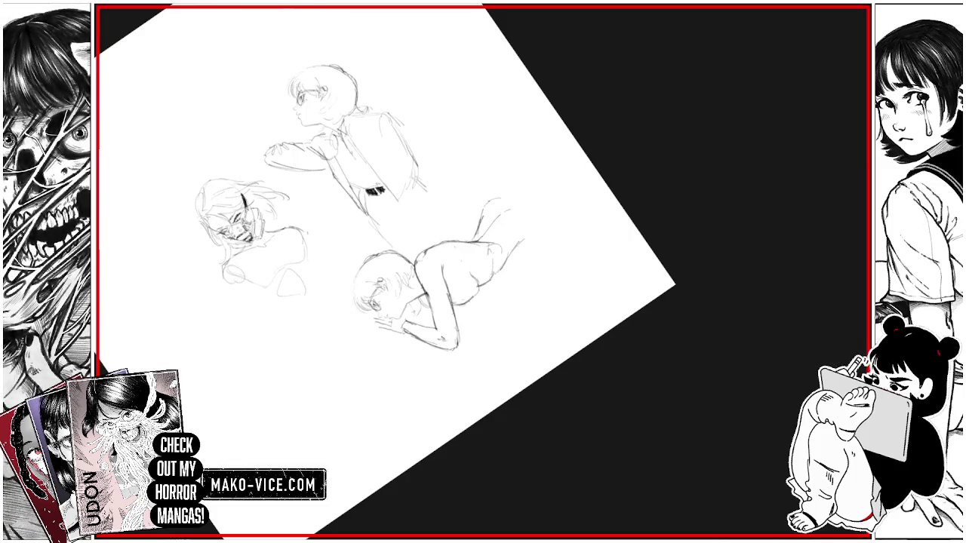
mouse_move(472, 232)
mouse_down()
mouse_move(491, 202)
mouse_move(526, 208)
mouse_move(506, 211)
mouse_up()
key(ctrl+z)
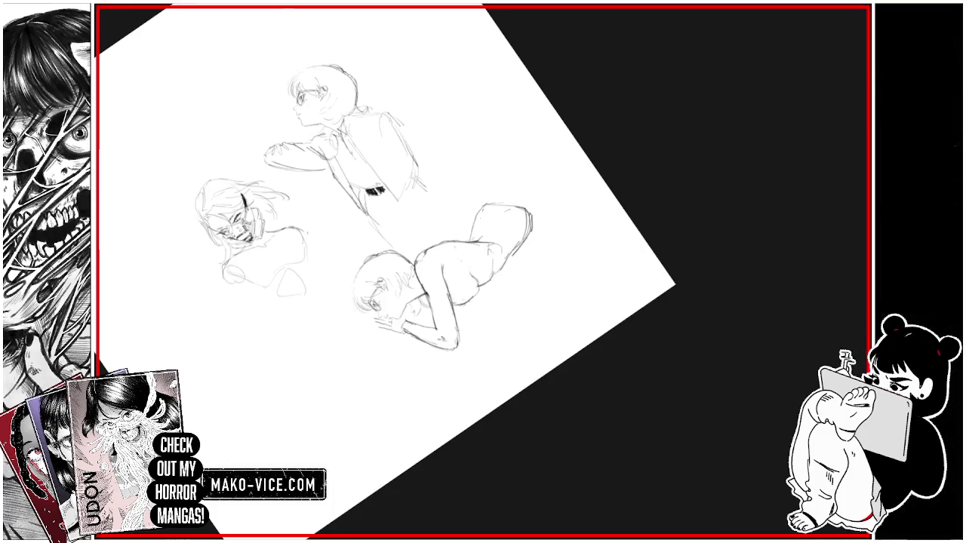
drag(478, 211, 493, 204)
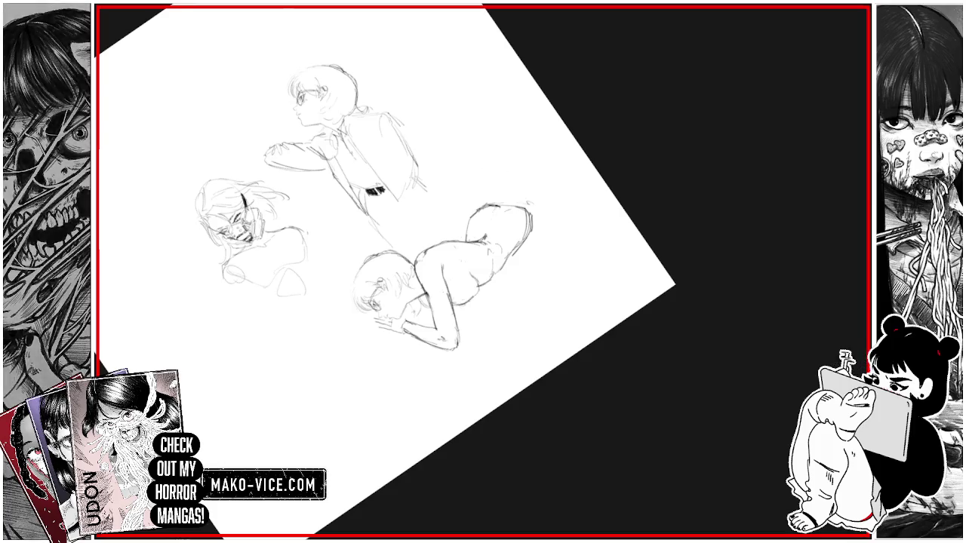
scroll(400, 325, up, 3)
mouse_move(355, 315)
mouse_down()
mouse_move(381, 315)
mouse_move(376, 329)
mouse_move(399, 320)
mouse_up()
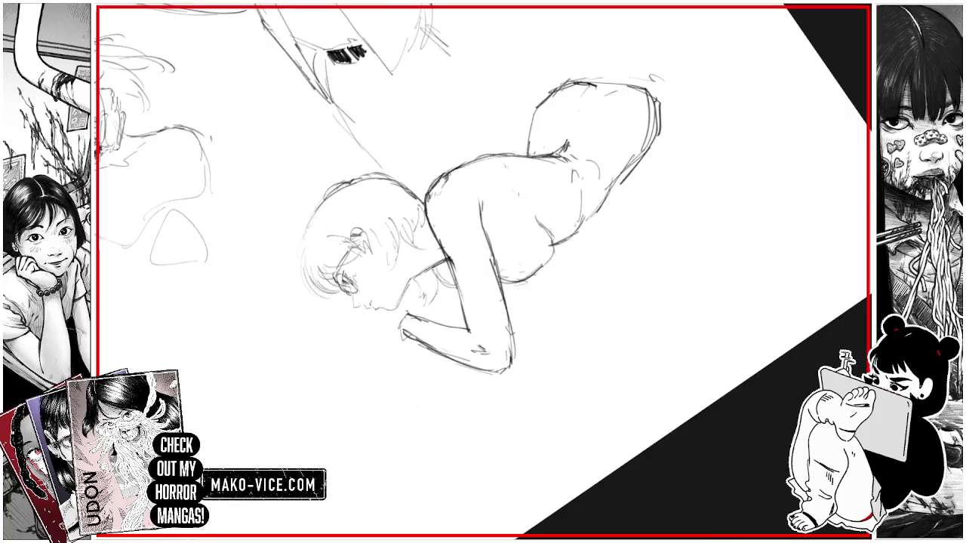
Step: Draw short vertical tube strokes under the prone girl's hands, undoing one stray stroke
key(5)
key(6)
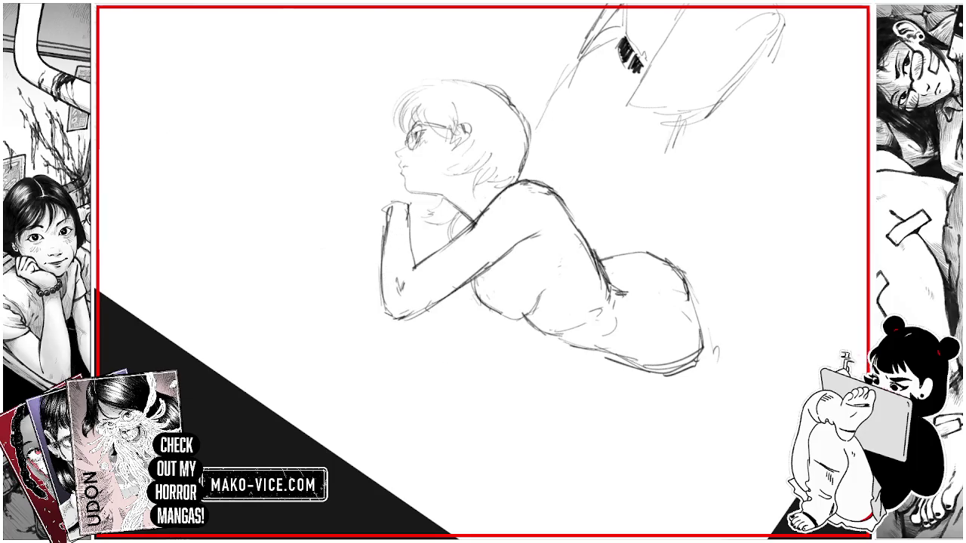
key(ctrl+bracketleft)
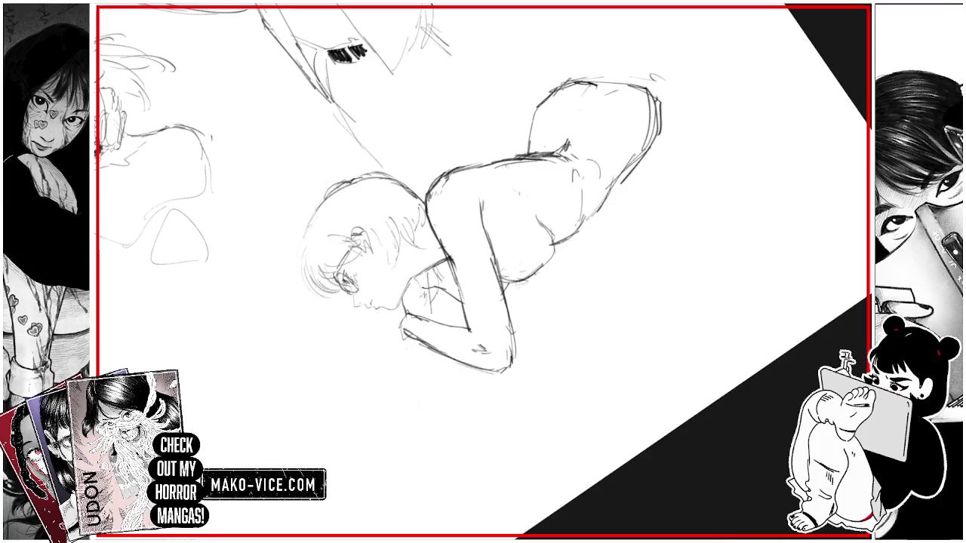
mouse_move(405, 339)
mouse_down()
mouse_move(400, 386)
mouse_move(433, 381)
mouse_move(416, 387)
mouse_move(426, 378)
mouse_up()
key(ctrl+z)
drag(441, 297, 439, 323)
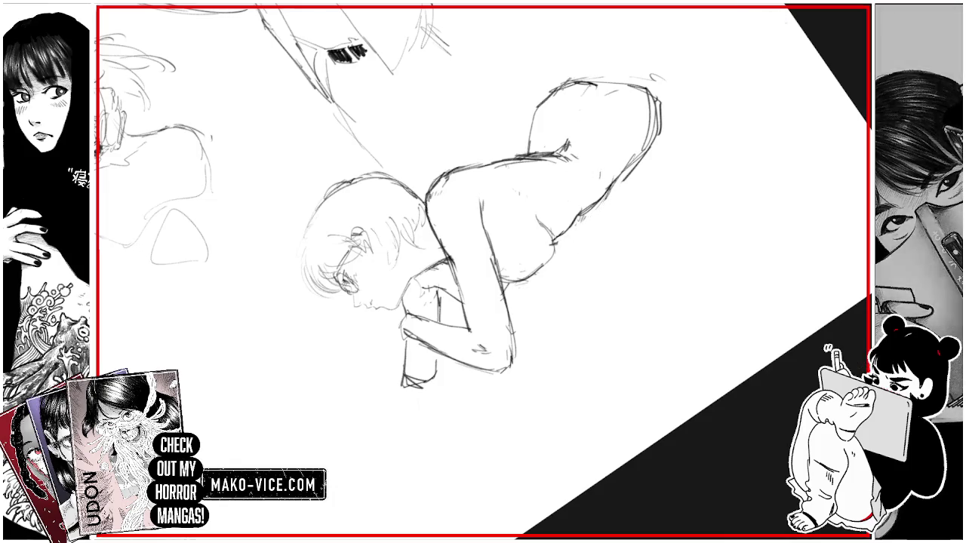
key(ctrl+minus)
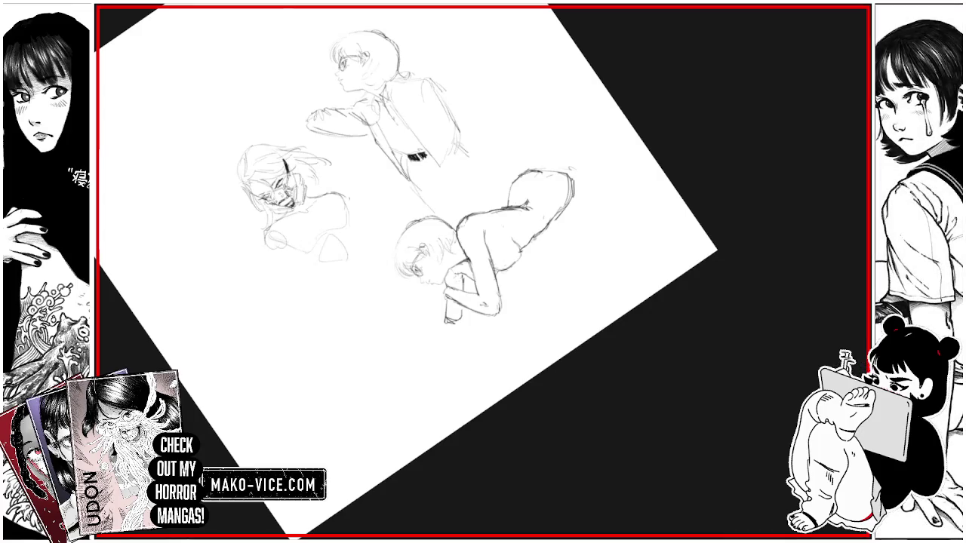
Step: Erase scribbles under the prone girl's arms and redraw her hand and the tube's extended line
drag(483, 272, 528, 249)
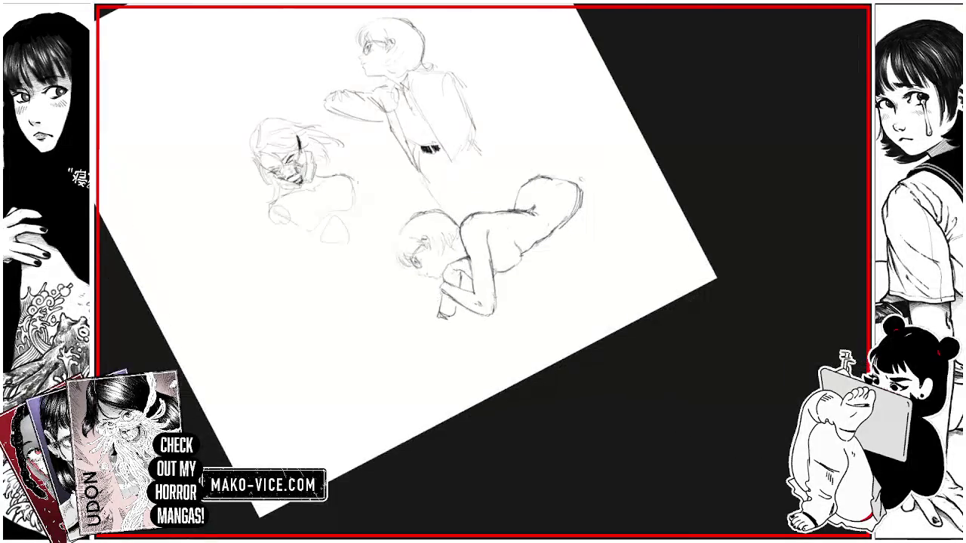
key(ctrl+plus)
drag(434, 362, 467, 340)
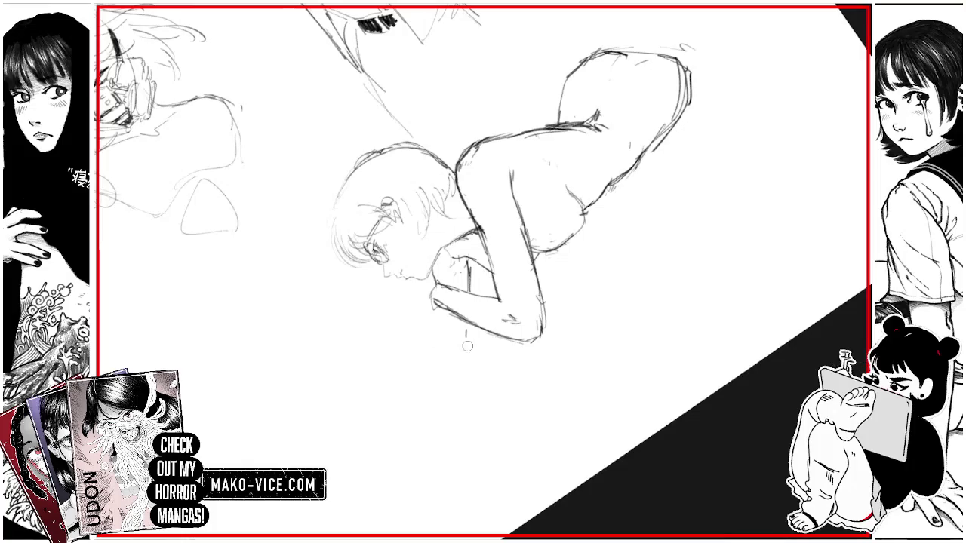
drag(417, 298, 402, 366)
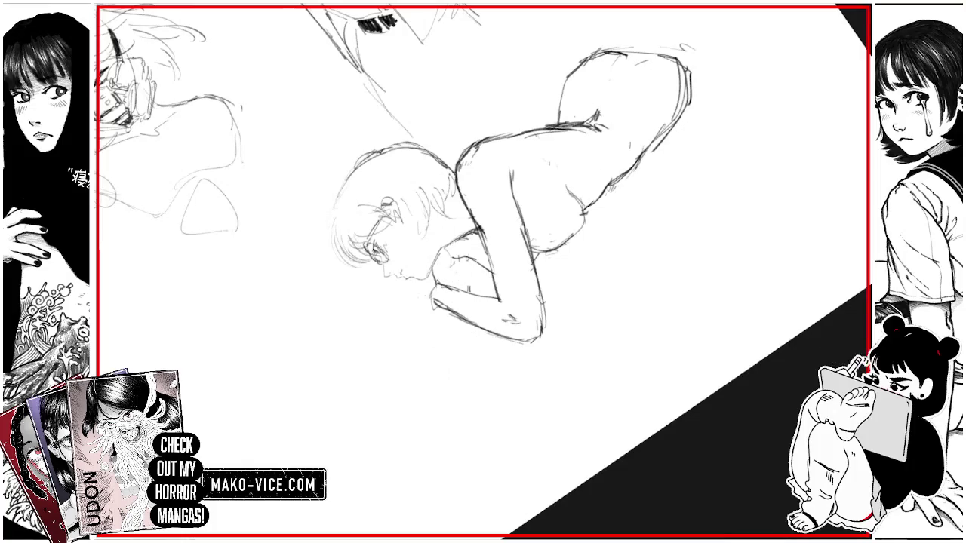
drag(440, 327, 419, 366)
mouse_move(415, 290)
mouse_down()
mouse_move(394, 343)
mouse_move(423, 344)
mouse_up()
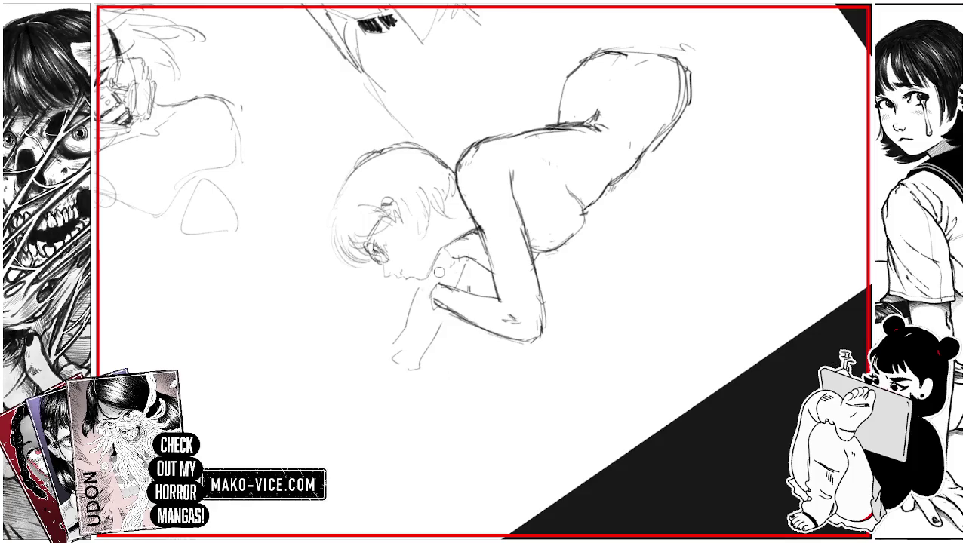
mouse_move(483, 271)
mouse_down()
mouse_move(528, 189)
mouse_move(573, 151)
mouse_up()
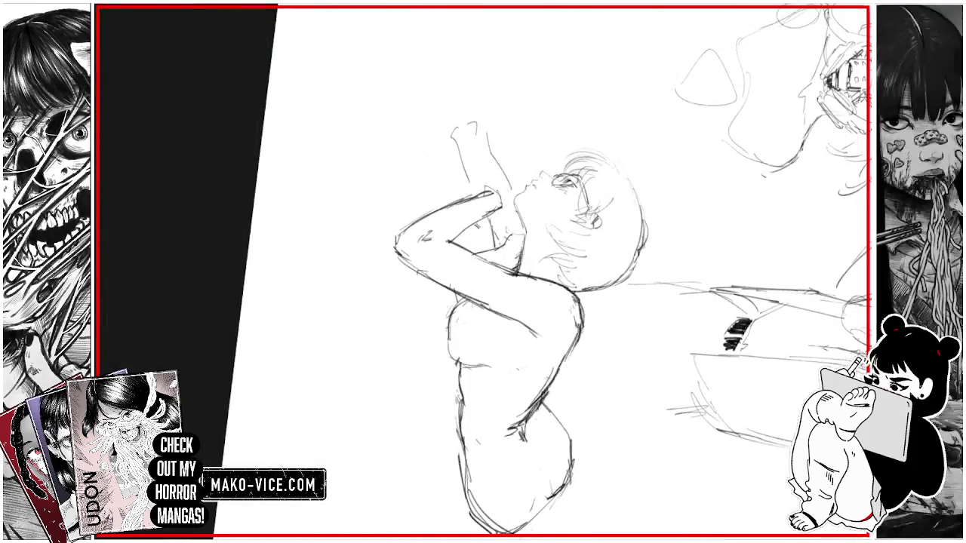
mouse_move(478, 147)
mouse_down()
mouse_move(481, 188)
mouse_move(499, 137)
mouse_move(477, 139)
mouse_move(516, 184)
mouse_move(457, 133)
mouse_move(475, 120)
mouse_move(497, 33)
mouse_up()
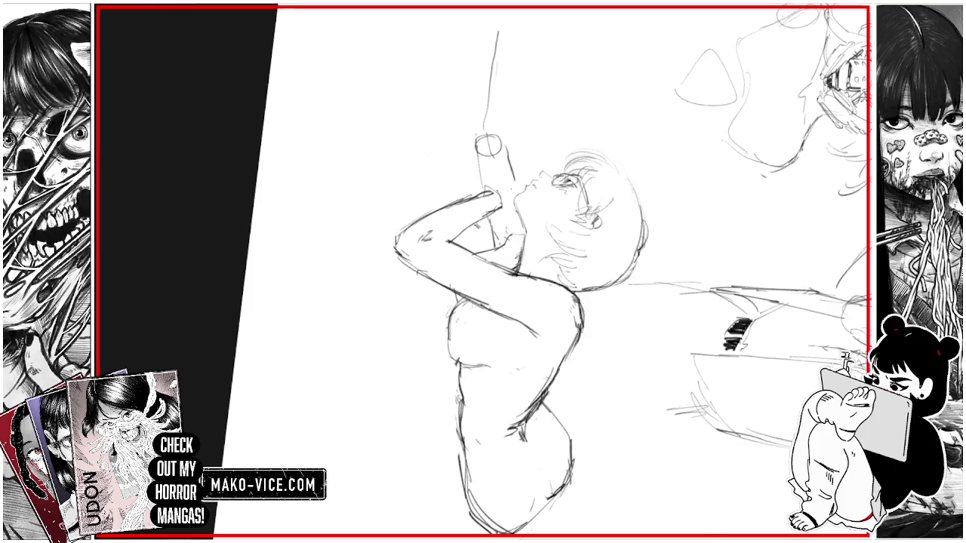
Step: Darken the prone girl's back-of-head hair outline and the top of her hip and thigh
key(ctrl+0)
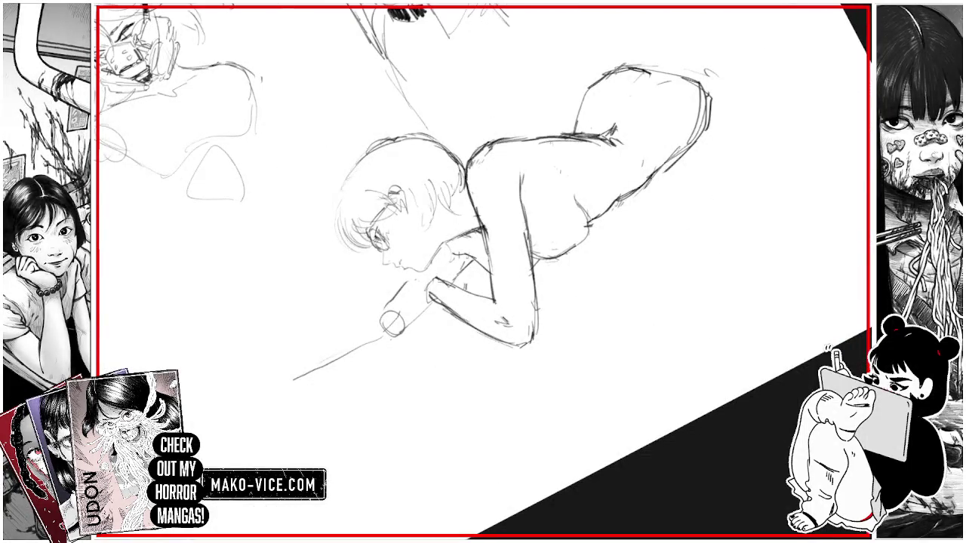
mouse_move(335, 220)
mouse_down()
mouse_move(350, 176)
mouse_move(334, 215)
mouse_up()
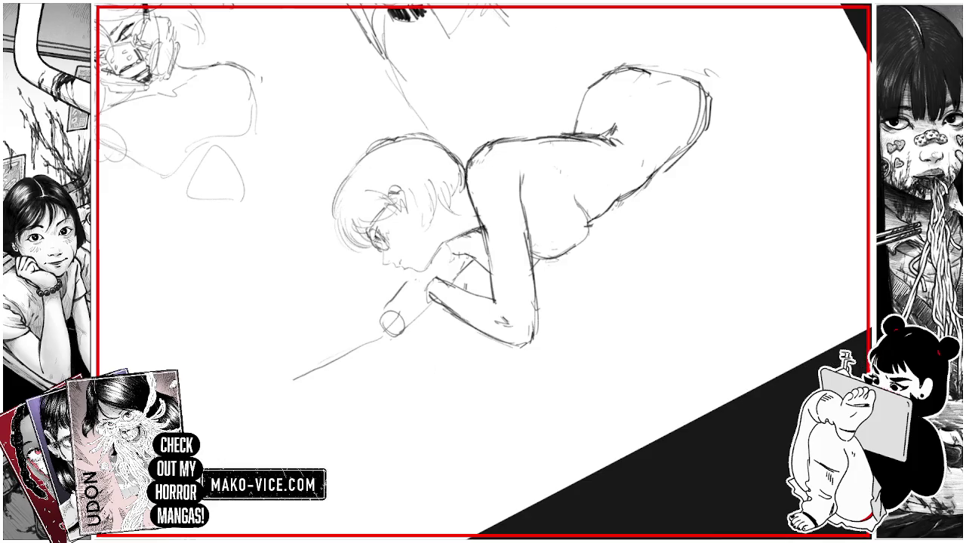
mouse_move(400, 196)
mouse_down()
mouse_move(302, 227)
mouse_move(302, 257)
mouse_up()
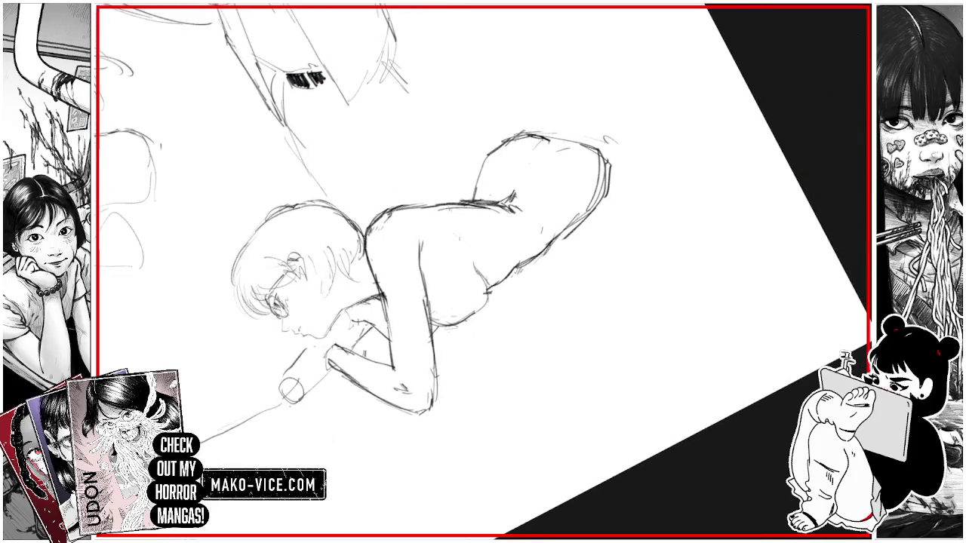
mouse_move(557, 154)
mouse_down()
mouse_move(592, 139)
mouse_move(599, 154)
mouse_move(585, 130)
mouse_up()
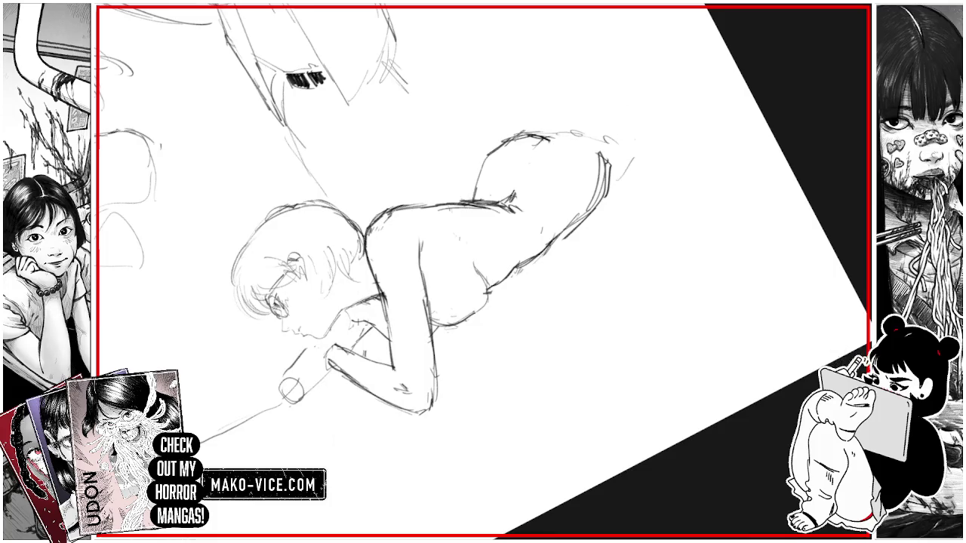
mouse_move(528, 151)
mouse_down()
mouse_move(573, 174)
mouse_move(619, 249)
mouse_move(558, 332)
mouse_up()
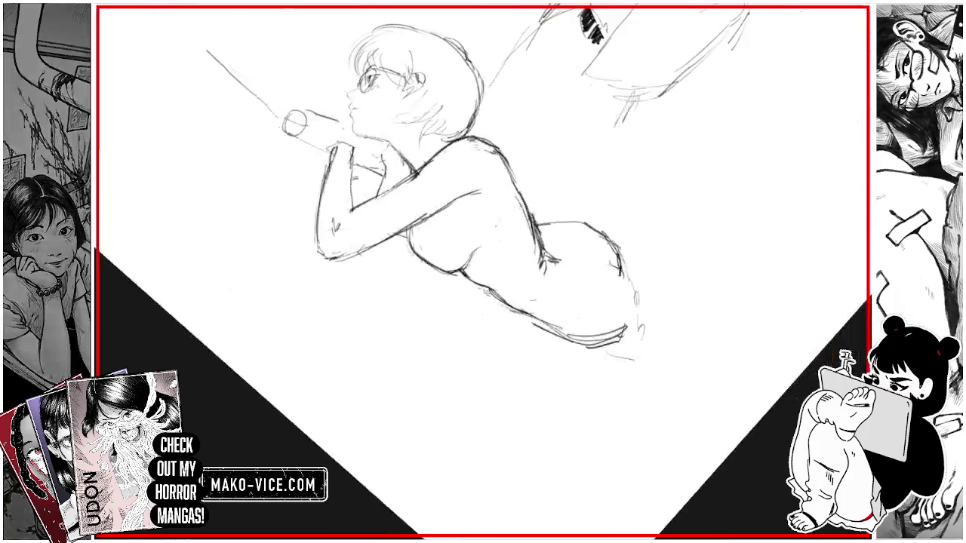
drag(559, 332, 619, 249)
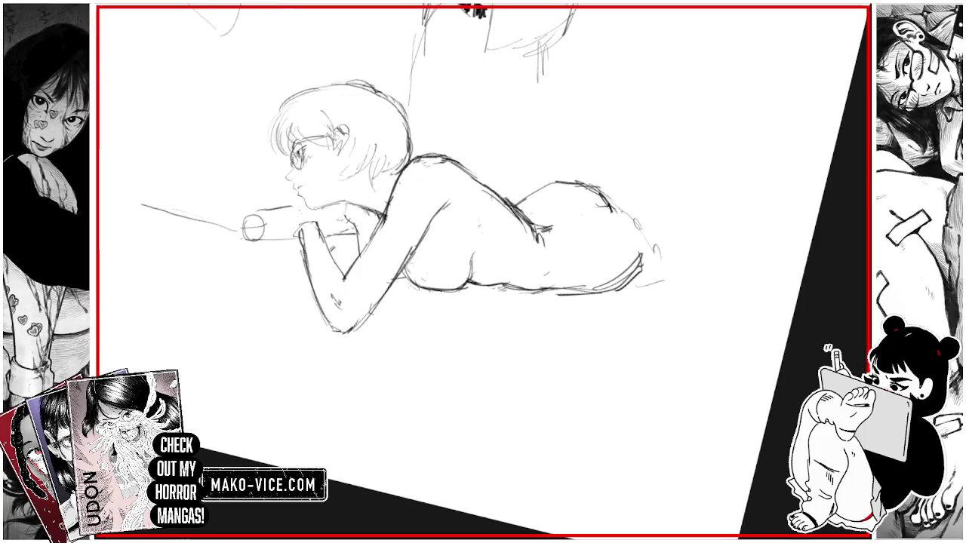
Step: Draw the shaft line out from the tube's circular end, undoing a wrong diagonal stroke
drag(277, 221, 273, 204)
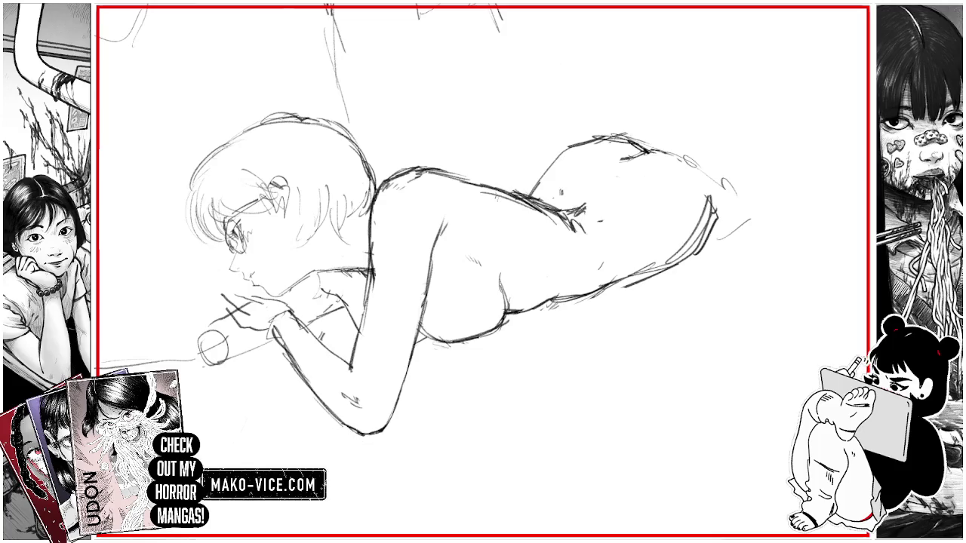
scroll(434, 226, down, 3)
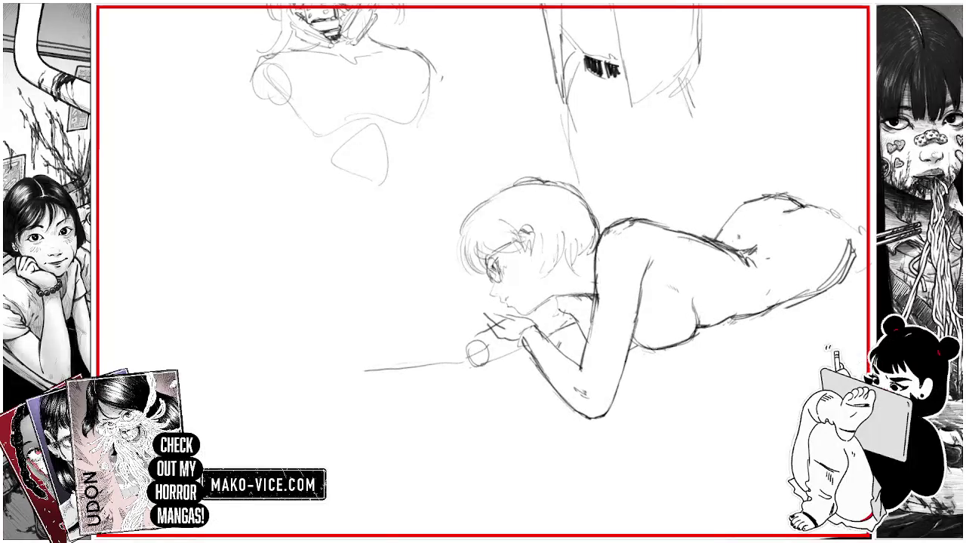
key(4)
key(4)
key(4)
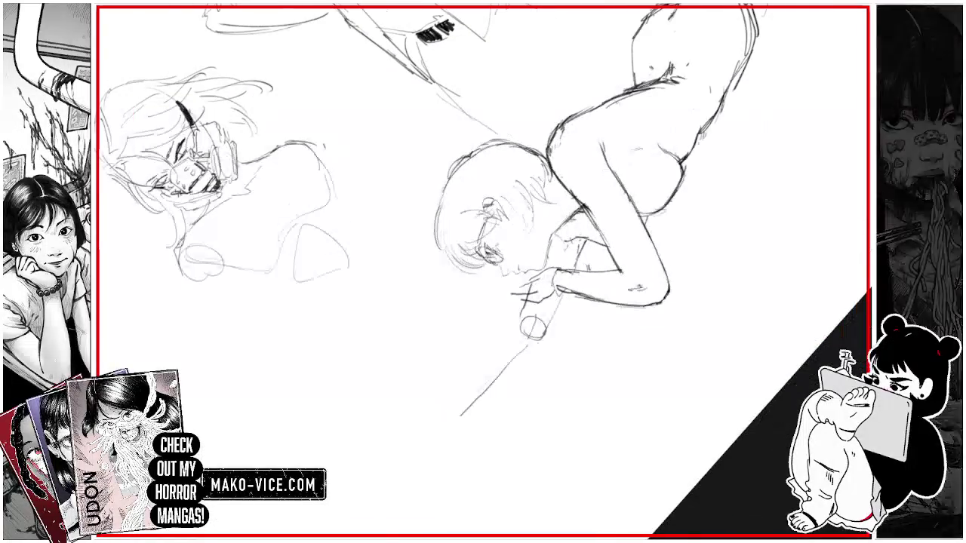
key(6)
key(6)
key(6)
key(6)
key(6)
key(6)
key(6)
key(6)
key(6)
key(6)
key(6)
drag(400, 241, 447, 181)
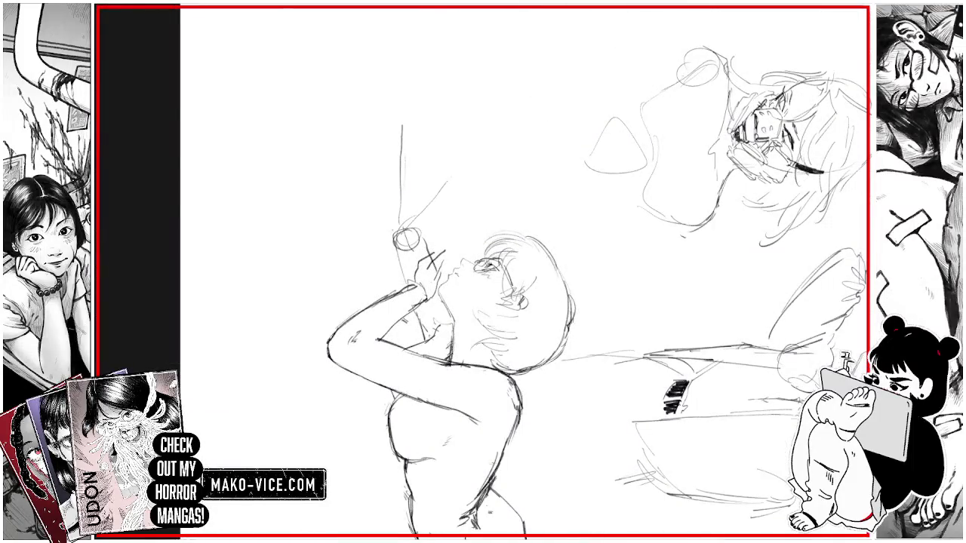
key(ctrl+z)
key(ctrl+z)
drag(406, 227, 413, 220)
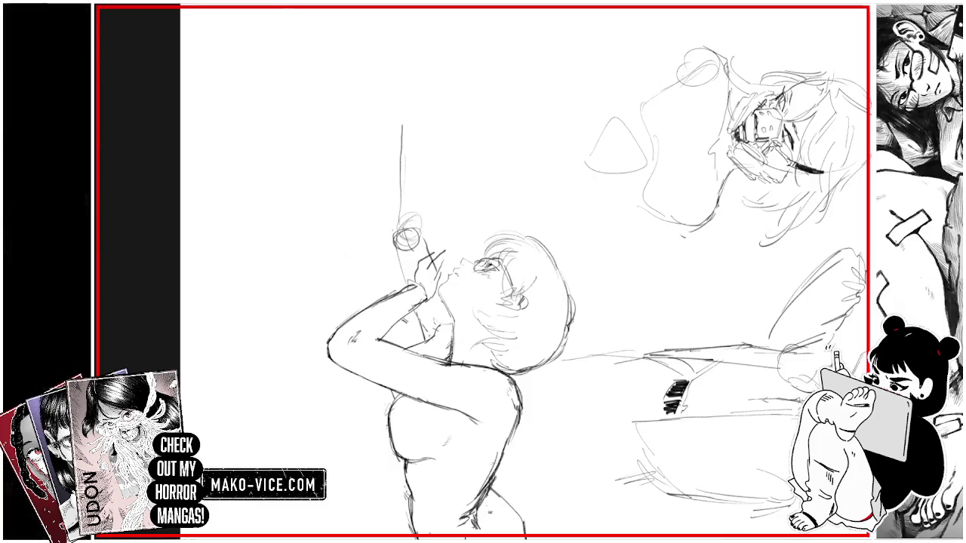
mouse_move(399, 230)
mouse_down()
mouse_move(399, 133)
mouse_move(413, 139)
mouse_up()
Step: Add a second parallel line along the shaft near the arrowhead, undoing extra strokes
mouse_move(520, 120)
mouse_down()
mouse_move(415, 166)
mouse_move(370, 271)
mouse_move(415, 378)
mouse_move(521, 422)
mouse_up()
drag(451, 400, 450, 423)
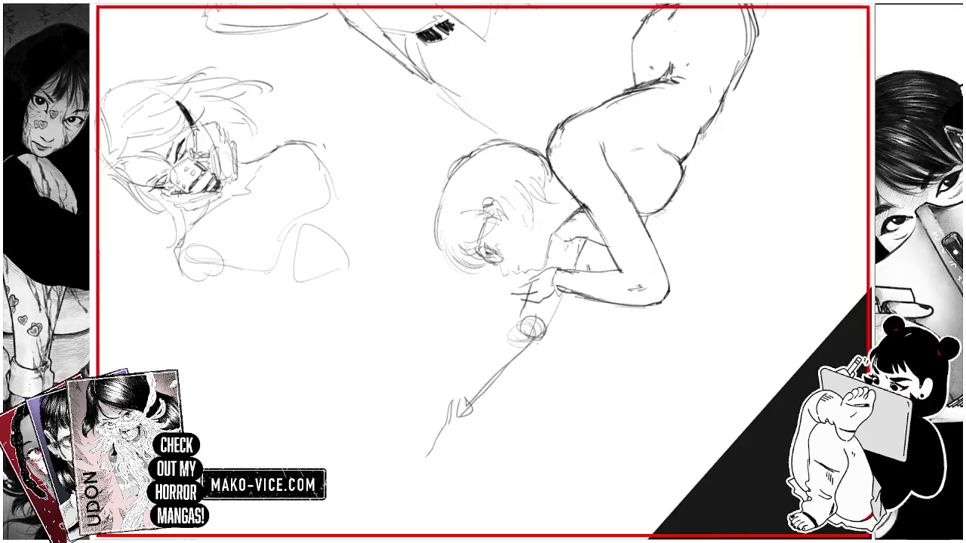
mouse_move(449, 417)
mouse_down()
mouse_move(506, 336)
mouse_move(520, 351)
mouse_move(466, 403)
mouse_move(505, 380)
mouse_move(468, 403)
mouse_up()
key(ctrl+z)
key(ctrl+z)
Step: Circle the prone girl's elbow and add and erase strokes along her lower hip and thigh
drag(538, 332, 529, 339)
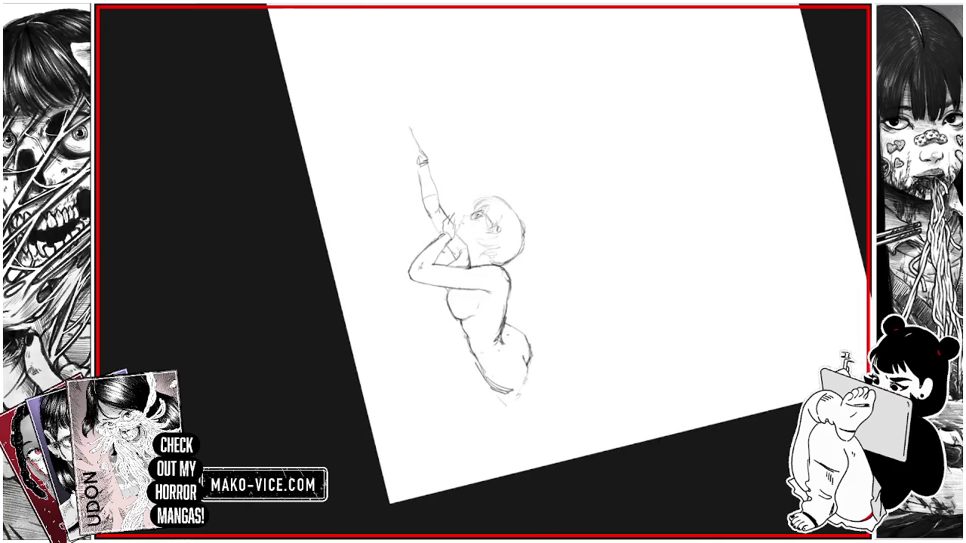
drag(512, 388, 519, 418)
mouse_move(492, 386)
mouse_down()
mouse_move(521, 419)
mouse_move(530, 386)
mouse_up()
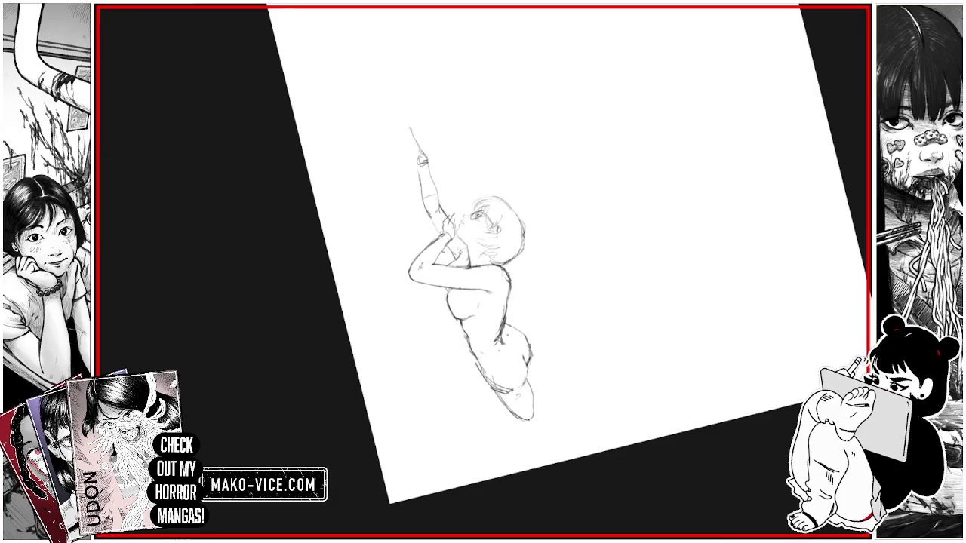
drag(515, 392, 494, 386)
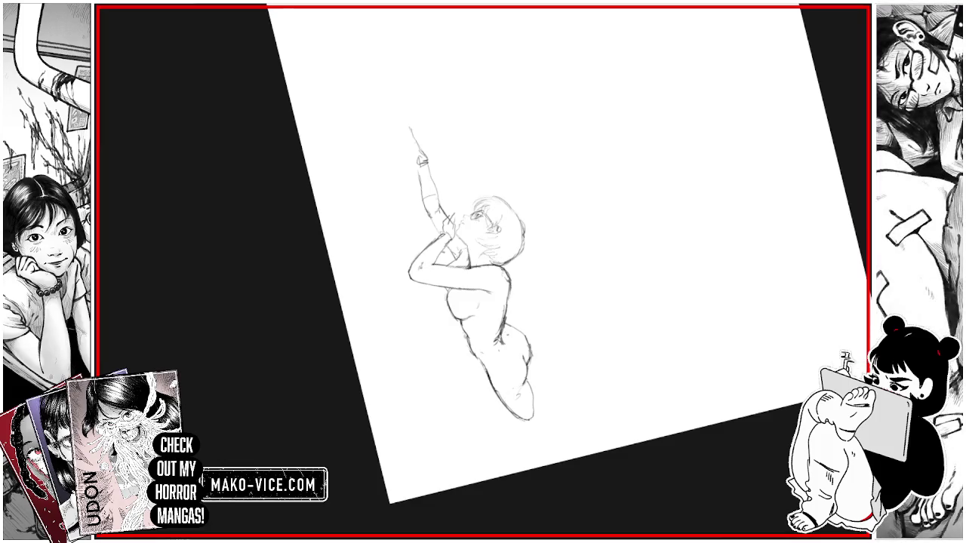
drag(488, 372, 479, 359)
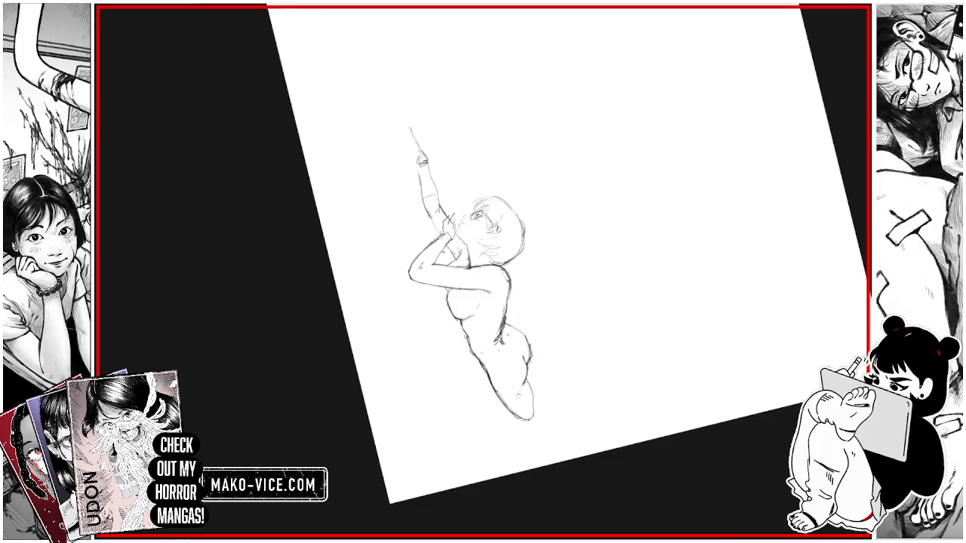